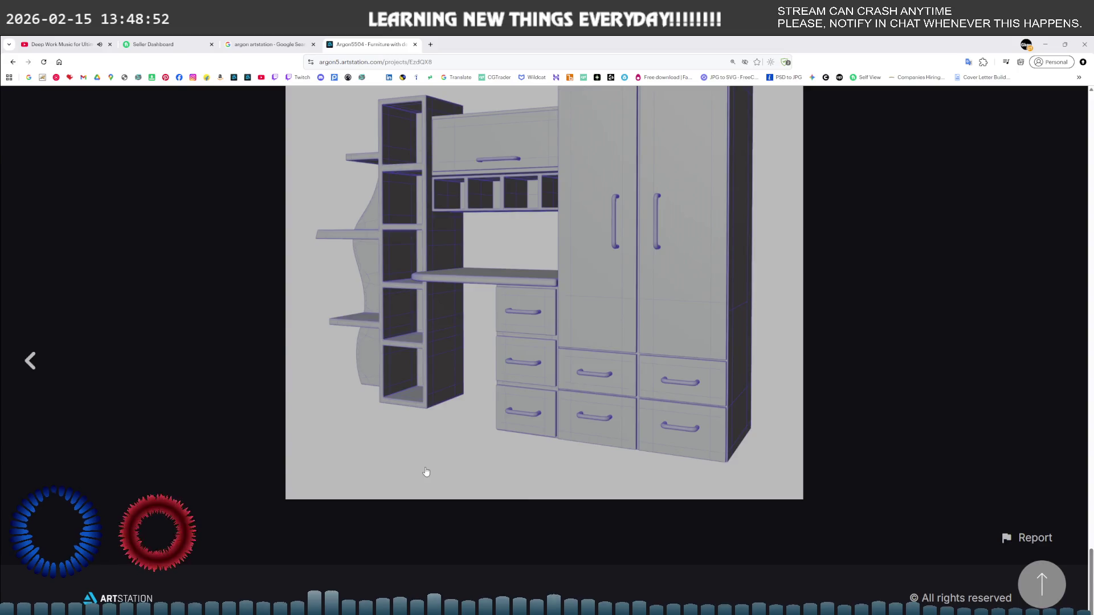
- Open the 'GPU Modeling, Texturing and animation' project and scroll down to its RTX 5090 MSI Vanguard description
{"action": "left_click", "coordinate": [147, 373]}
{"action": "scroll", "coordinate": [543, 404], "scroll_direction": "down", "scroll_amount": 4}
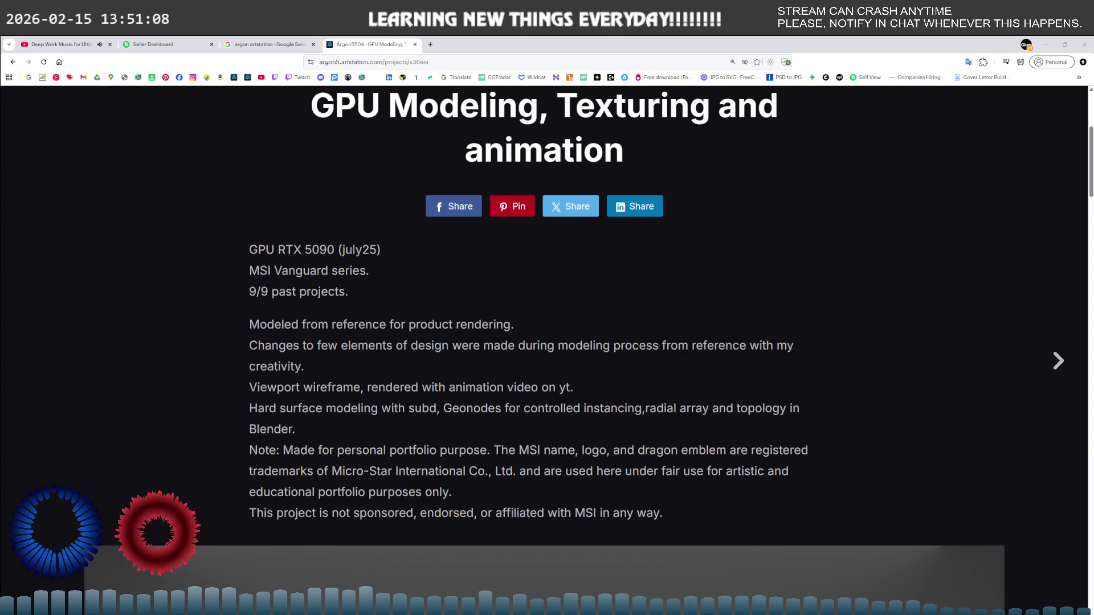
- Return to the portfolio home page and copy the portfolio site name
{"action": "scroll", "coordinate": [535, 282], "scroll_direction": "down", "scroll_amount": 5}
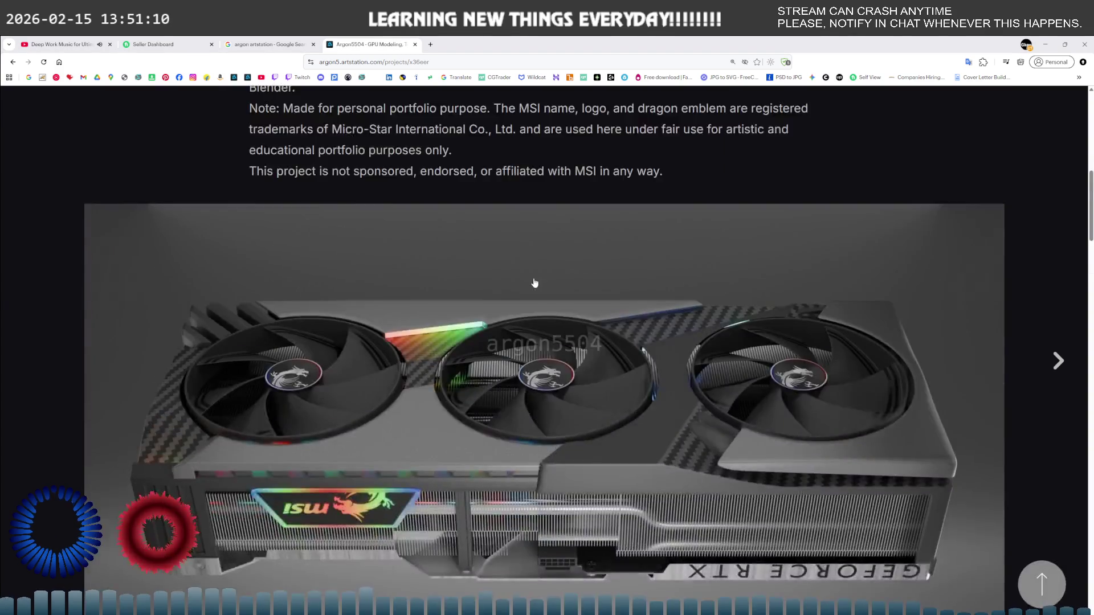
{"action": "scroll", "coordinate": [536, 284], "scroll_direction": "up", "scroll_amount": 10}
{"action": "left_click", "coordinate": [136, 176]}
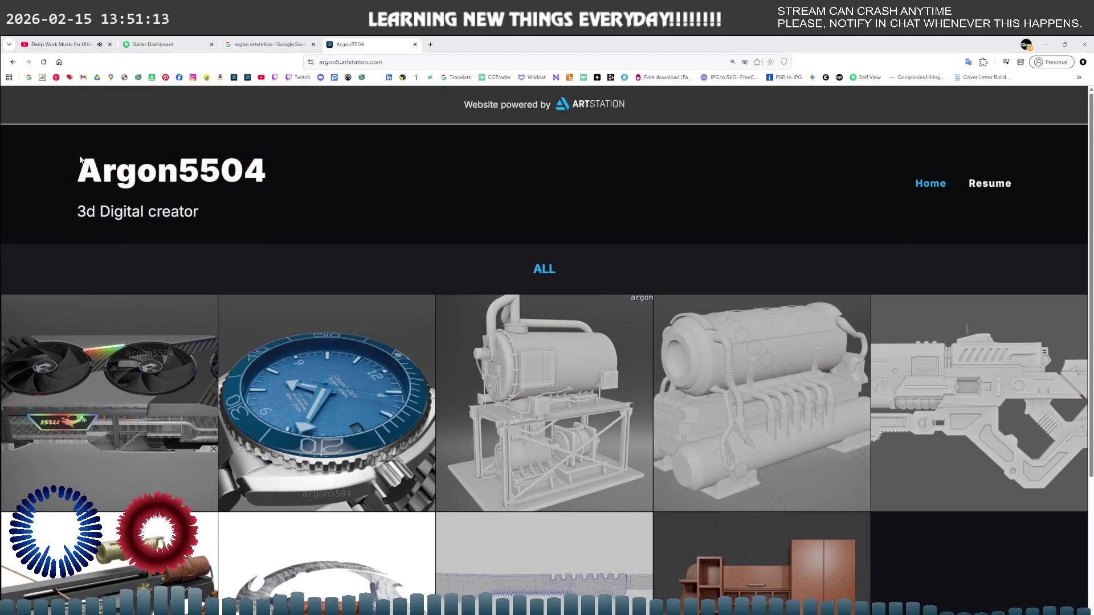
{"action": "left_click_drag", "start_coordinate": [78, 162], "coordinate": [303, 155]}
{"action": "key", "text": "ctrl+c"}
- Search the site name plus 'artstation' in a new tab, then go to artstation.com
{"action": "left_click", "coordinate": [429, 43]}
{"action": "key", "text": "ctrl+v"}
{"action": "type", "text": "artstation"}
{"action": "key", "text": "Return"}
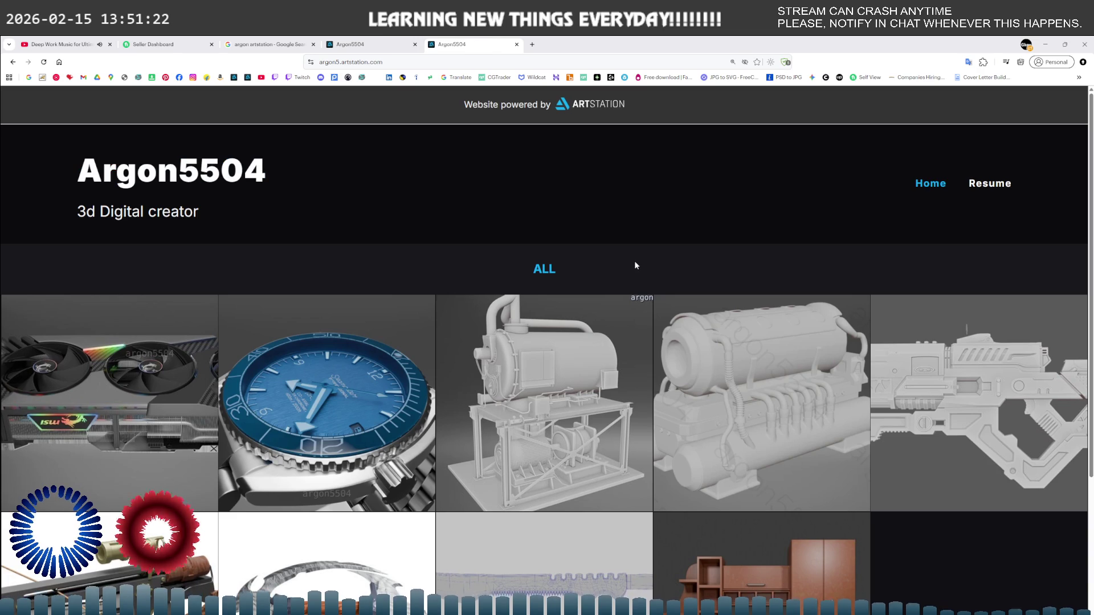
{"action": "scroll", "coordinate": [636, 265], "scroll_direction": "down", "scroll_amount": 5}
{"action": "scroll", "coordinate": [636, 266], "scroll_direction": "up", "scroll_amount": 5}
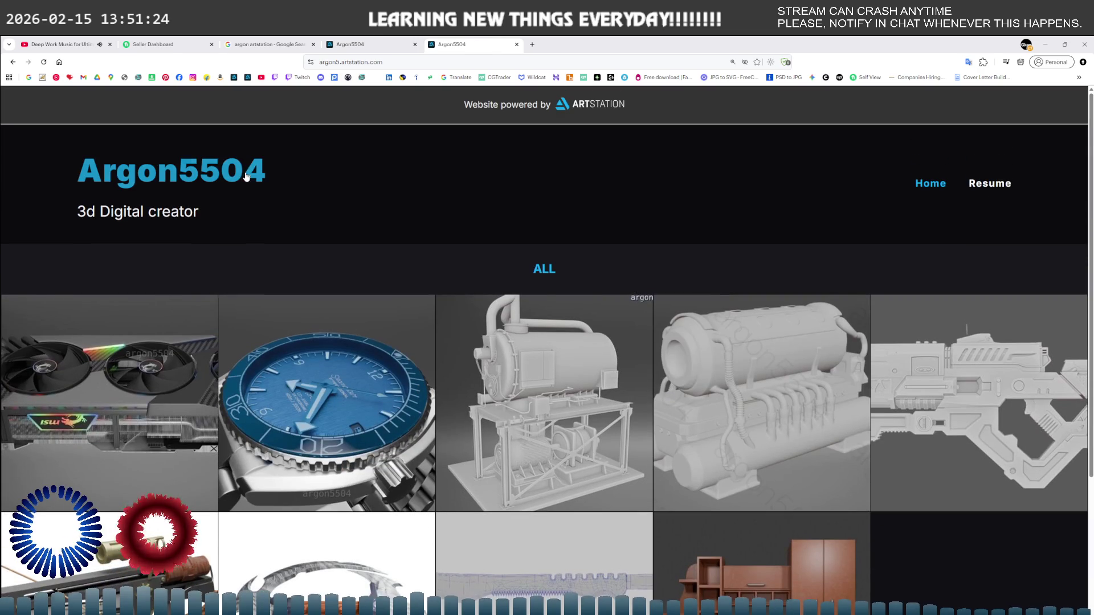
{"action": "left_click", "coordinate": [184, 175]}
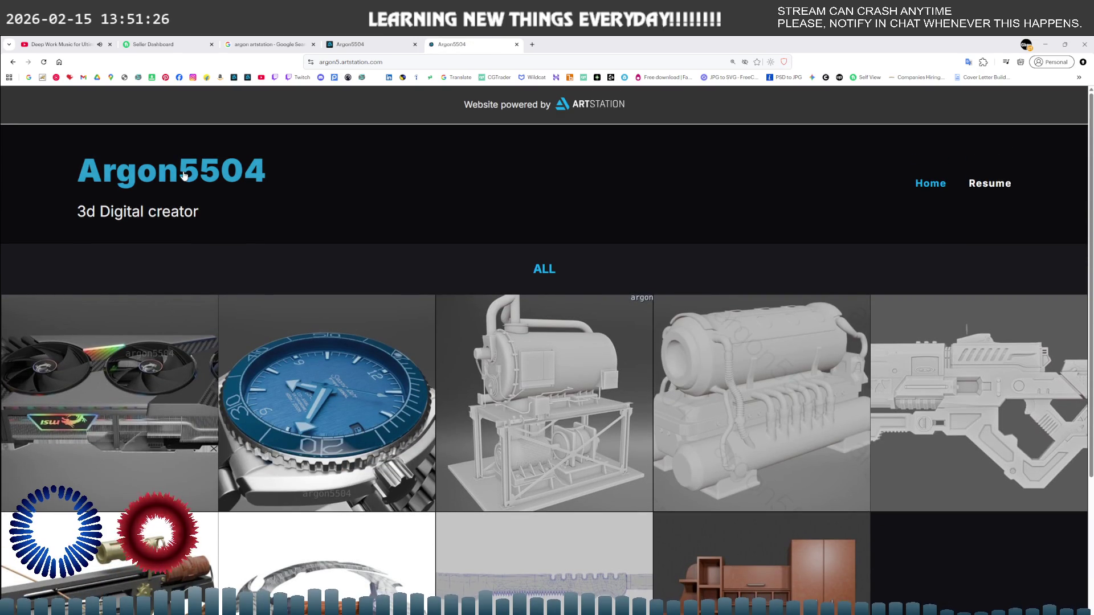
{"action": "left_click", "coordinate": [596, 104]}
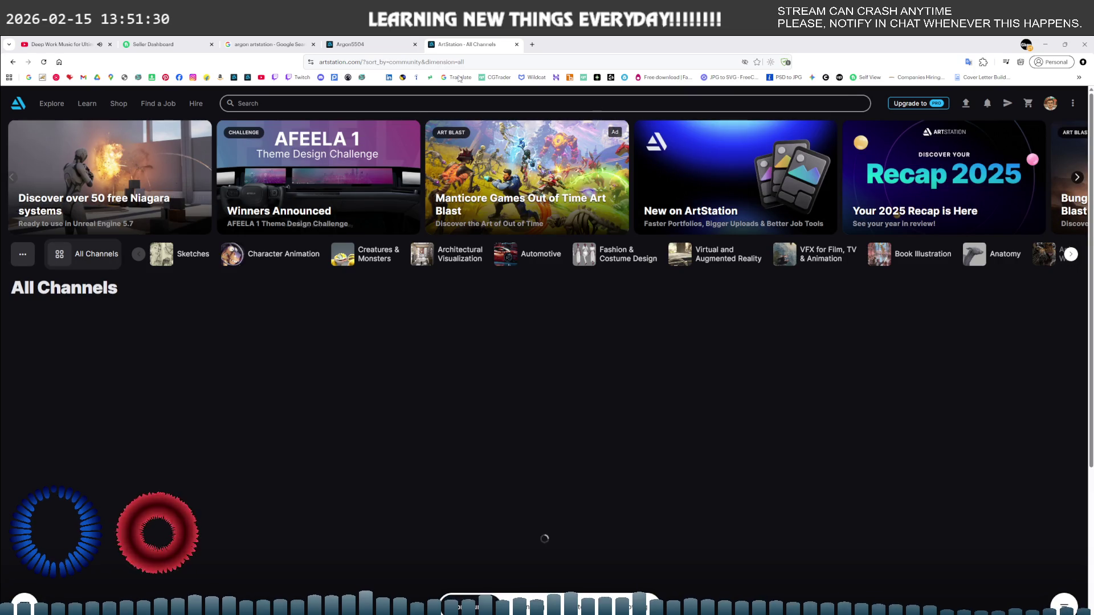
- Search ArtStation for the artist's username, open the profile and follow it back
{"action": "left_click", "coordinate": [363, 46]}
{"action": "left_click", "coordinate": [493, 45]}
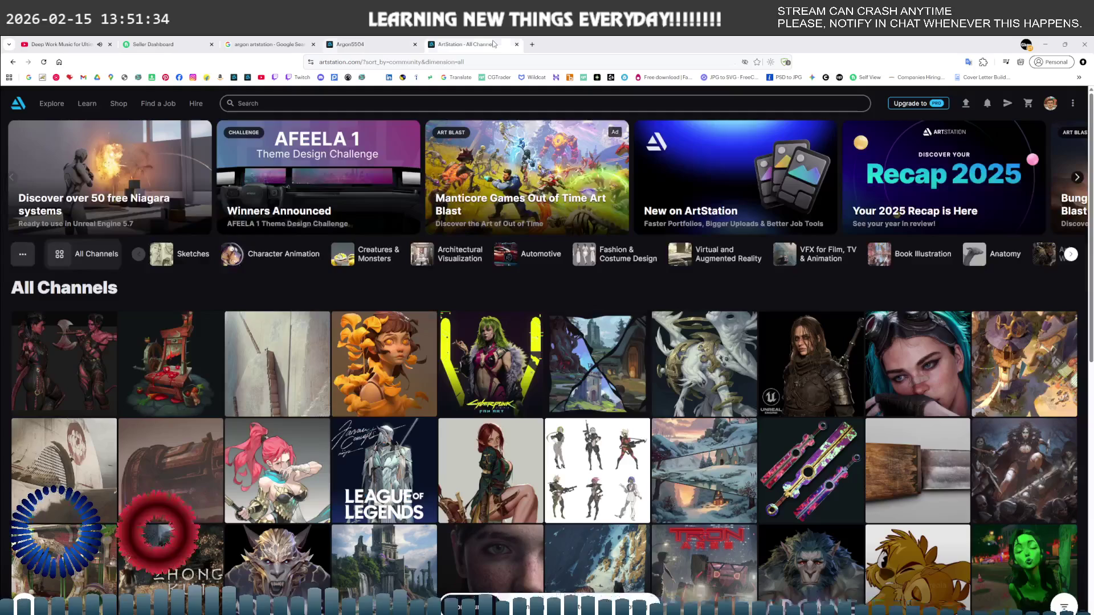
{"action": "left_click", "coordinate": [651, 104]}
{"action": "type", "text": "ar"}
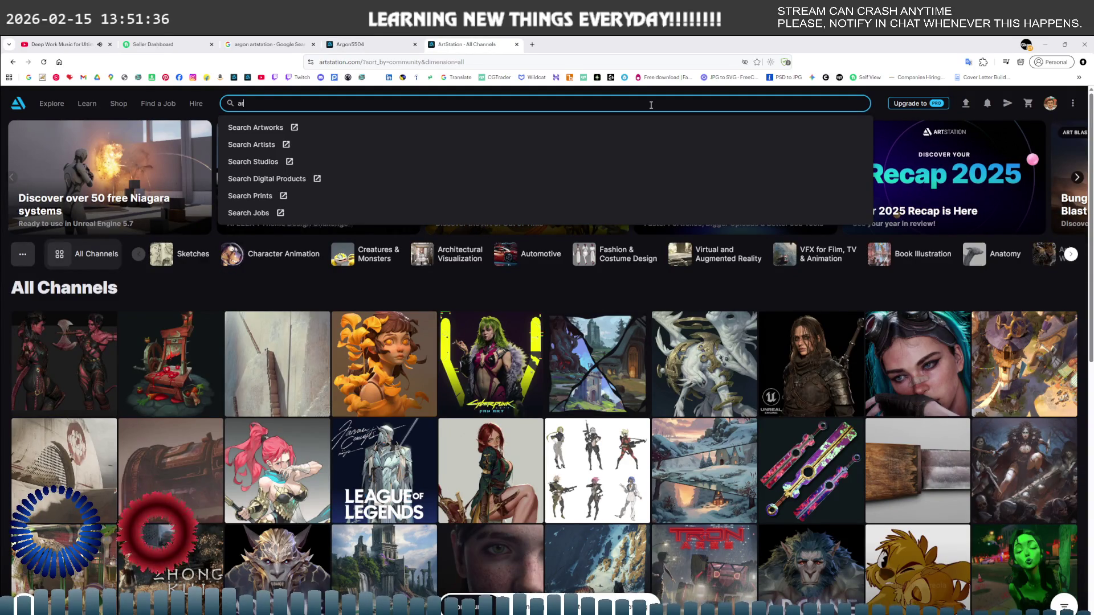
{"action": "type", "text": "gon"}
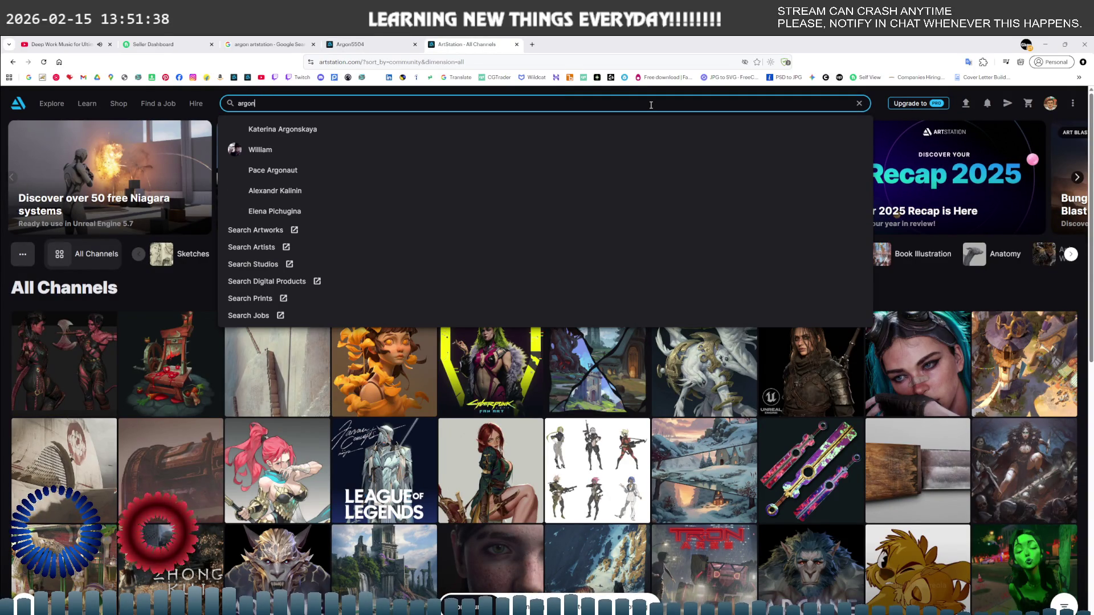
{"action": "type", "text": "5504"}
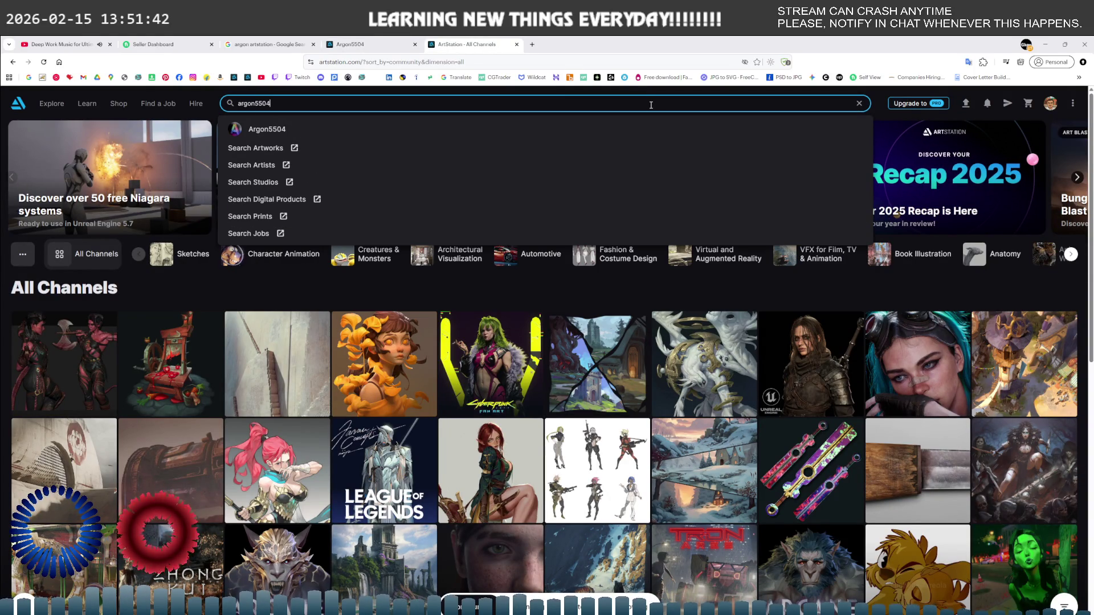
{"action": "left_click", "coordinate": [255, 127]}
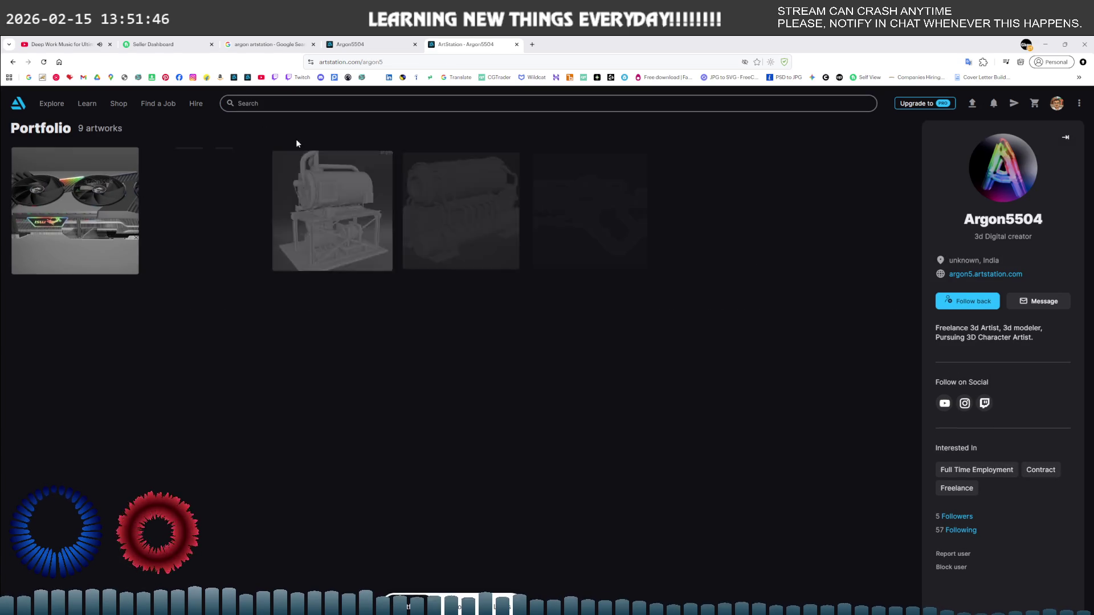
{"action": "left_click", "coordinate": [987, 300]}
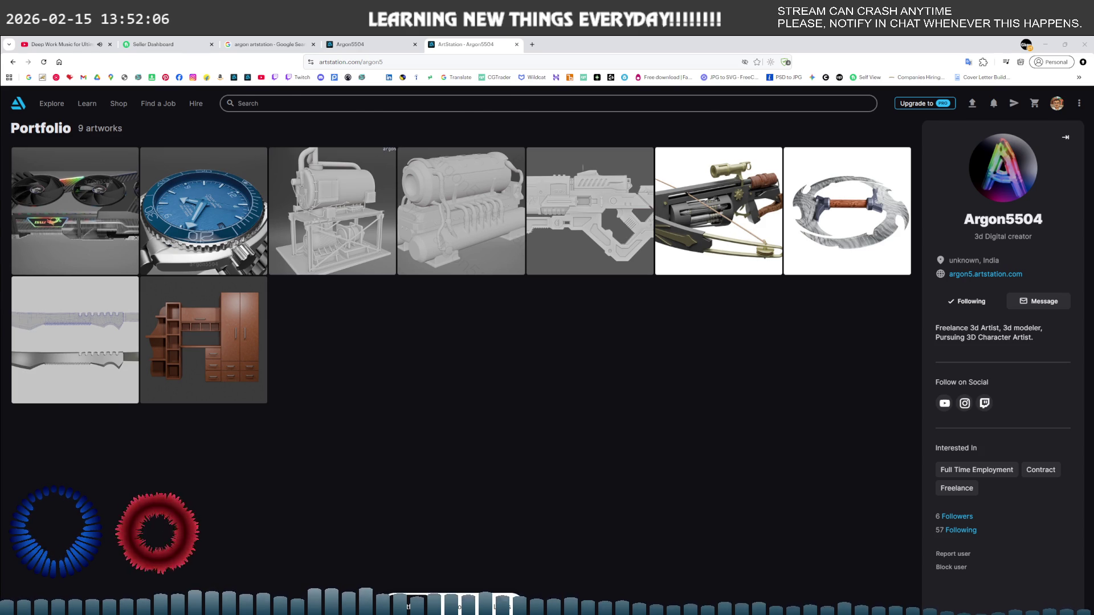
{"action": "key", "text": "alt+Tab"}
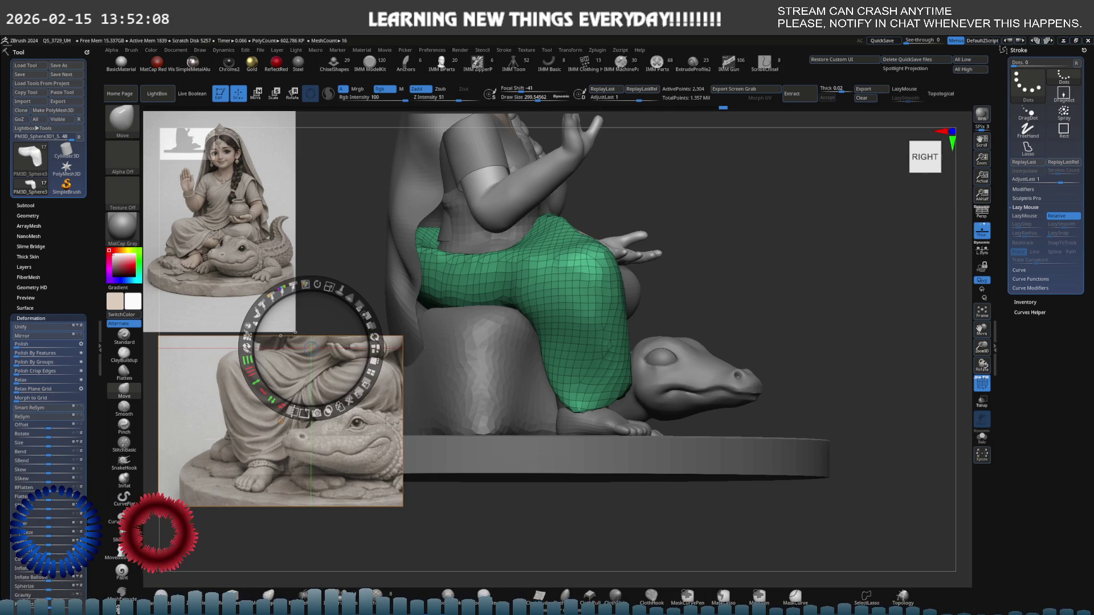
- Crop the Spotlight reference image narrower and pan it to the lap and crocodile
{"action": "left_click_drag", "start_coordinate": [593, 380], "coordinate": [445, 368]}
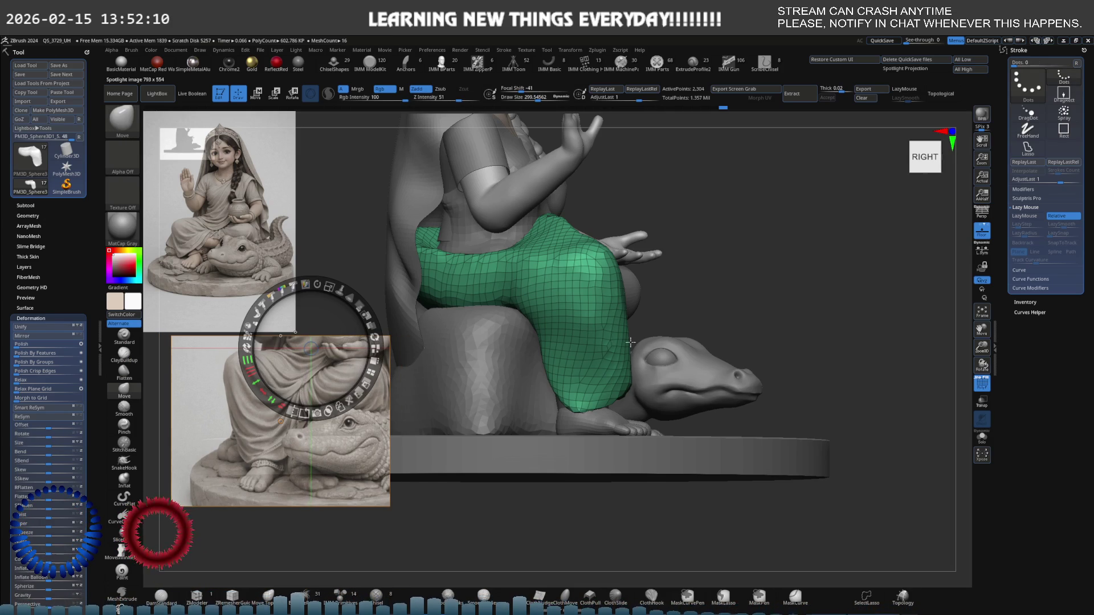
{"action": "mouse_move", "coordinate": [310, 347]}
{"action": "left_mouse_down"}
{"action": "mouse_move", "coordinate": [329, 461]}
{"action": "mouse_move", "coordinate": [344, 439]}
{"action": "mouse_move", "coordinate": [292, 377]}
{"action": "left_mouse_up"}
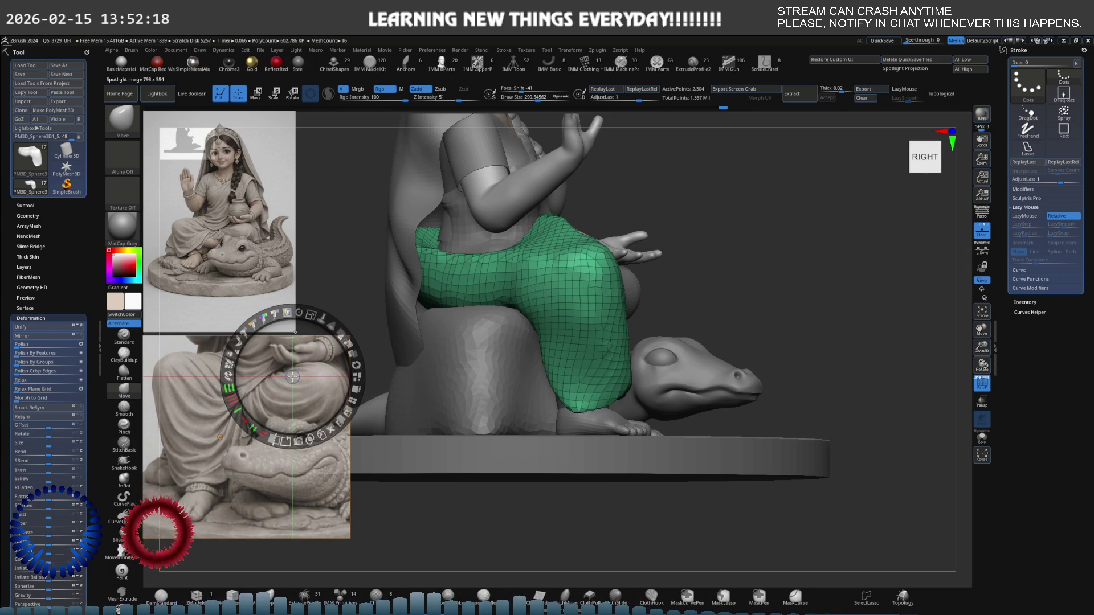
{"action": "key", "text": "z"}
- Rotate the figurine to the front, reduce Draw Size, and solo the green lap cloth
{"action": "mouse_move", "coordinate": [376, 363]}
{"action": "left_mouse_down"}
{"action": "mouse_move", "coordinate": [547, 338]}
{"action": "mouse_move", "coordinate": [509, 352]}
{"action": "left_mouse_up"}
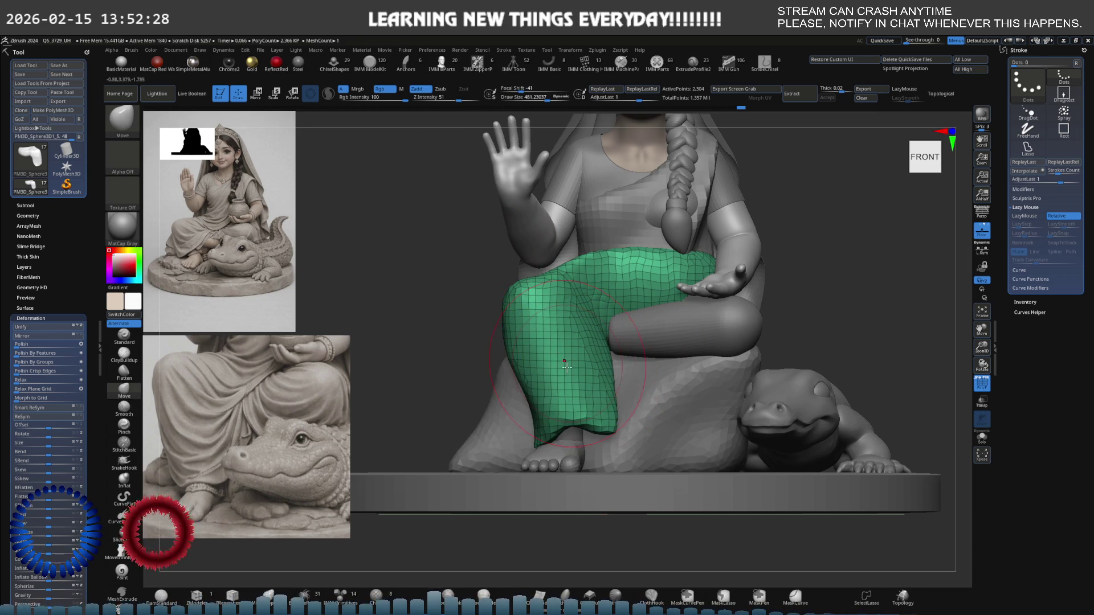
{"action": "key", "text": "s"}
{"action": "left_click_drag", "start_coordinate": [605, 374], "coordinate": [598, 374]}
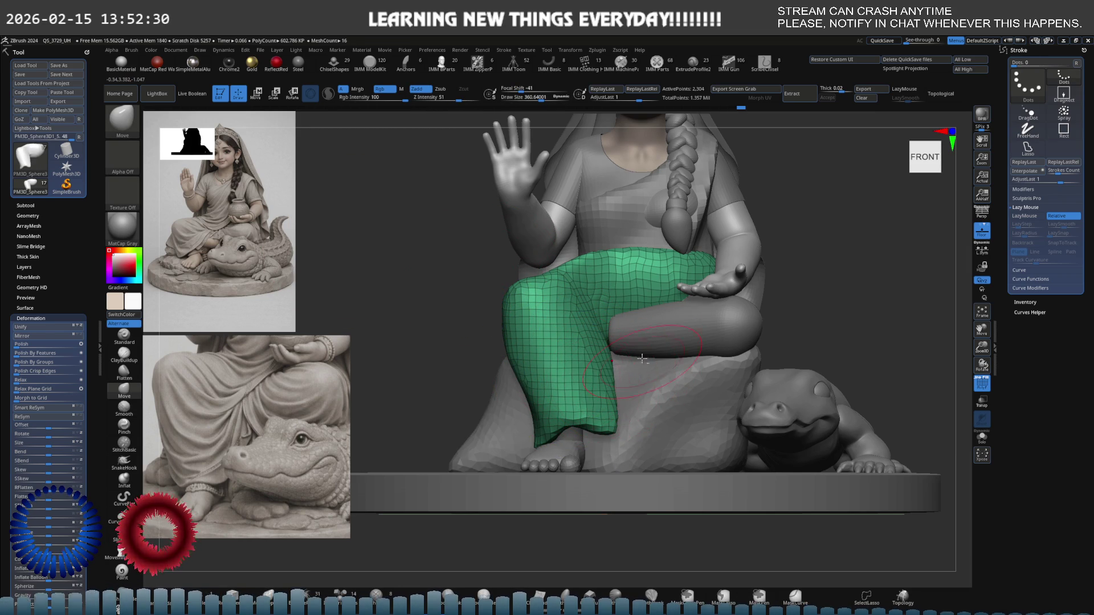
{"action": "scroll", "coordinate": [572, 351], "scroll_direction": "up", "scroll_amount": 10}
{"action": "mouse_move", "coordinate": [572, 351]}
{"action": "right_mouse_down"}
{"action": "mouse_move", "coordinate": [536, 363]}
{"action": "mouse_move", "coordinate": [555, 340]}
{"action": "right_mouse_up"}
{"action": "key", "text": "ctrl+shift+s"}
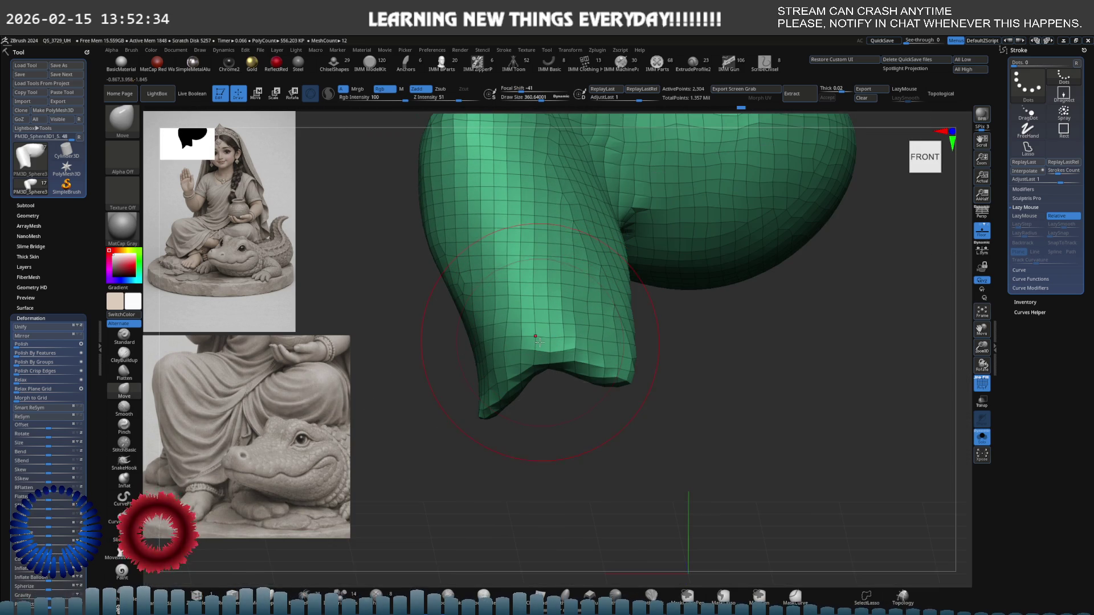
- Shrink Draw Size to about 250 and push the cloth's lower edge inward and up from the side
{"action": "key", "text": "s"}
{"action": "left_click_drag", "start_coordinate": [548, 340], "coordinate": [539, 341]}
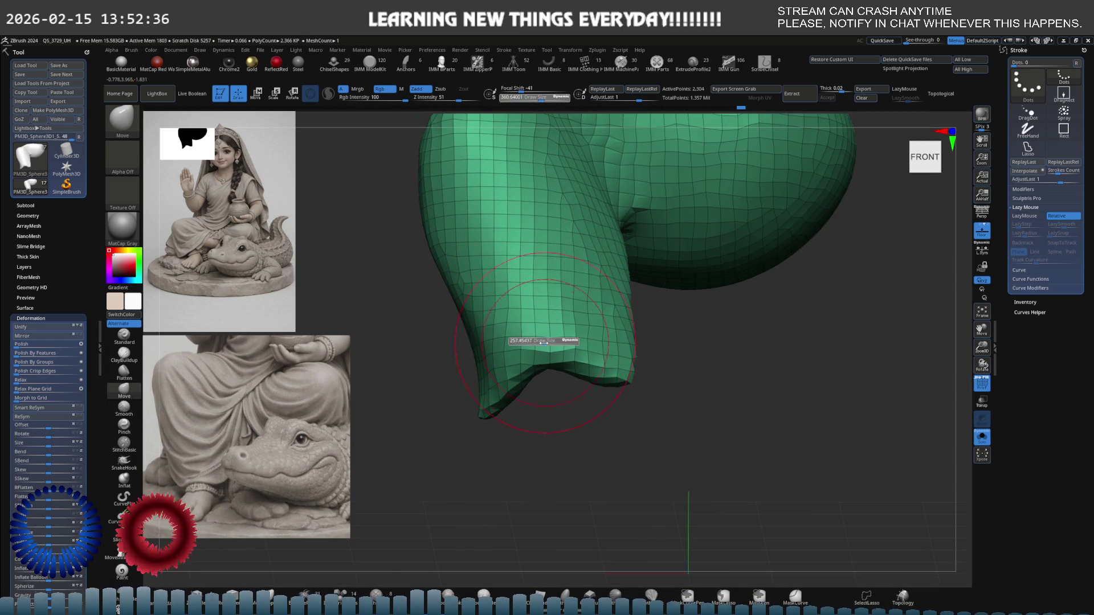
{"action": "mouse_move", "coordinate": [495, 390]}
{"action": "right_mouse_down"}
{"action": "mouse_move", "coordinate": [581, 349]}
{"action": "mouse_move", "coordinate": [466, 379]}
{"action": "right_mouse_up"}
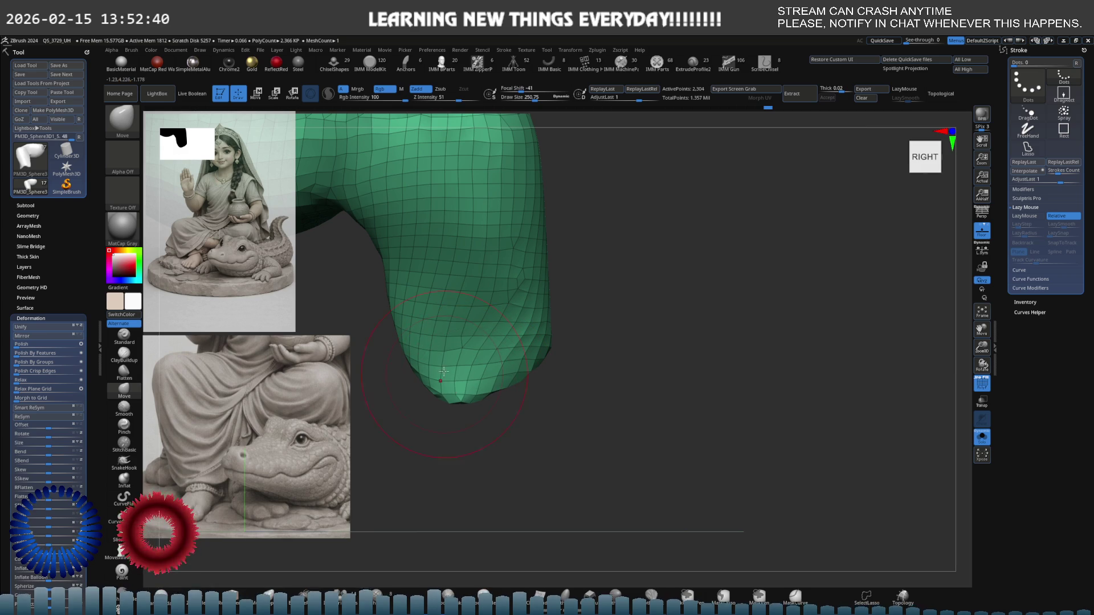
{"action": "left_click_drag", "start_coordinate": [415, 350], "coordinate": [407, 316]}
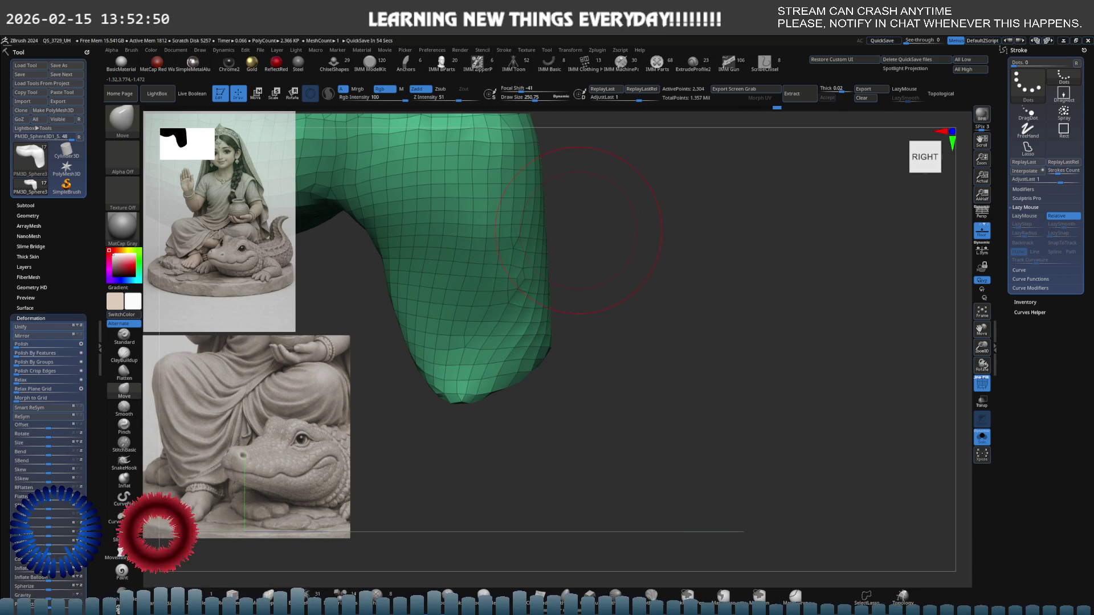
- Smooth the cloth surface from behind, then snap it back to the front view
{"action": "mouse_move", "coordinate": [517, 258]}
{"action": "right_mouse_down"}
{"action": "mouse_move", "coordinate": [340, 194]}
{"action": "mouse_move", "coordinate": [391, 198]}
{"action": "right_mouse_up"}
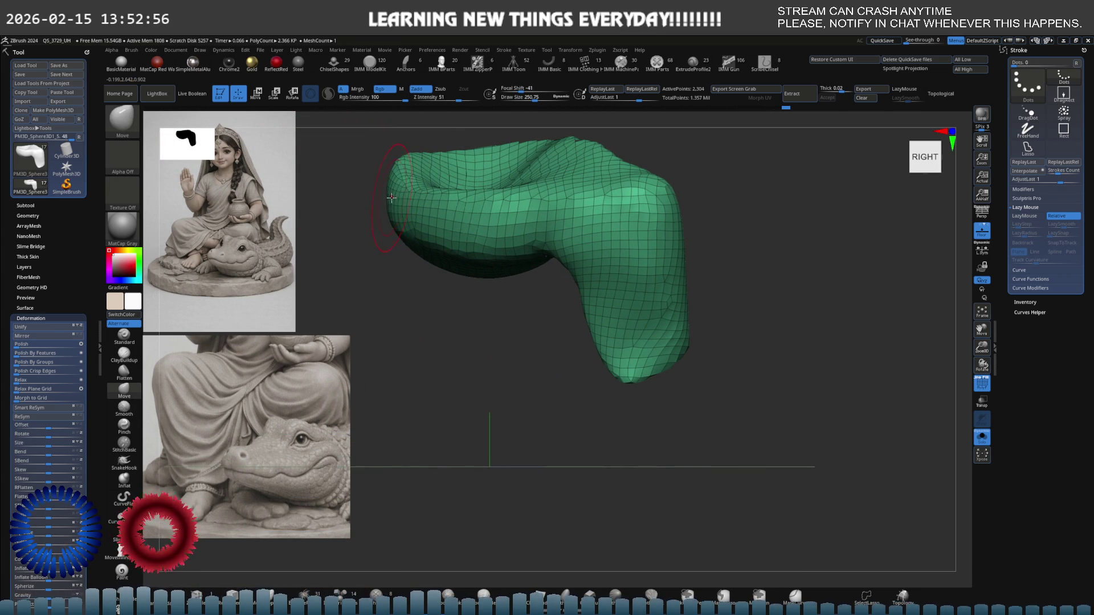
{"action": "mouse_move", "coordinate": [421, 193]}
{"action": "right_mouse_down"}
{"action": "mouse_move", "coordinate": [461, 203]}
{"action": "mouse_move", "coordinate": [410, 209]}
{"action": "right_mouse_up"}
{"action": "mouse_move", "coordinate": [398, 191]}
{"action": "left_mouse_down", "text": "shift"}
{"action": "mouse_move", "coordinate": [450, 205]}
{"action": "mouse_move", "coordinate": [445, 165]}
{"action": "mouse_move", "coordinate": [431, 195]}
{"action": "left_mouse_up", "text": "shift"}
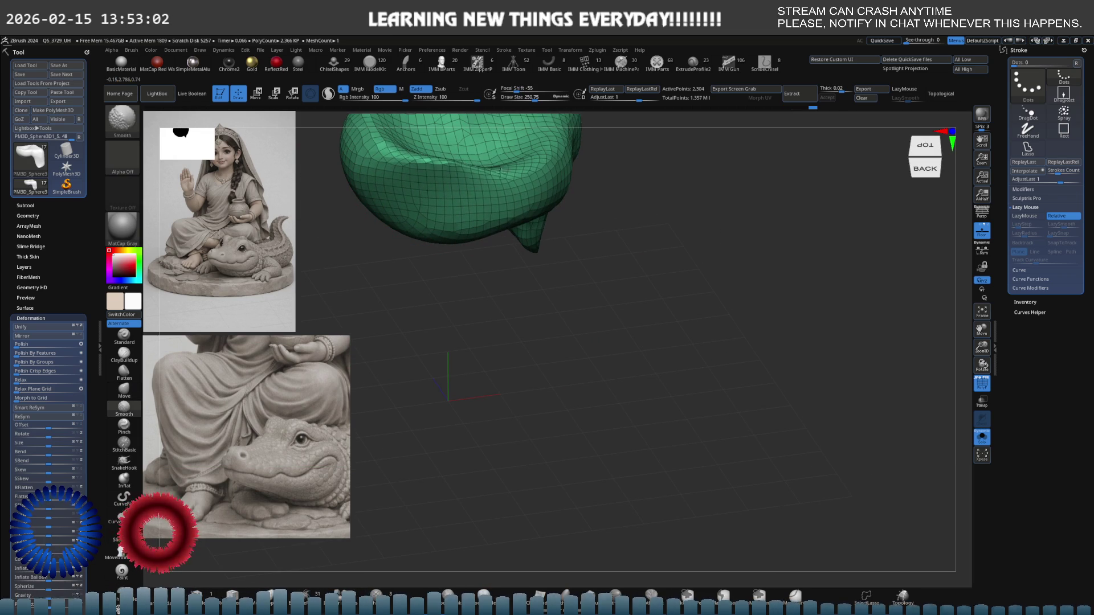
{"action": "mouse_move", "coordinate": [439, 207]}
{"action": "right_mouse_down"}
{"action": "mouse_move", "coordinate": [414, 169]}
{"action": "mouse_move", "coordinate": [500, 248]}
{"action": "mouse_move", "coordinate": [457, 308]}
{"action": "right_mouse_up"}
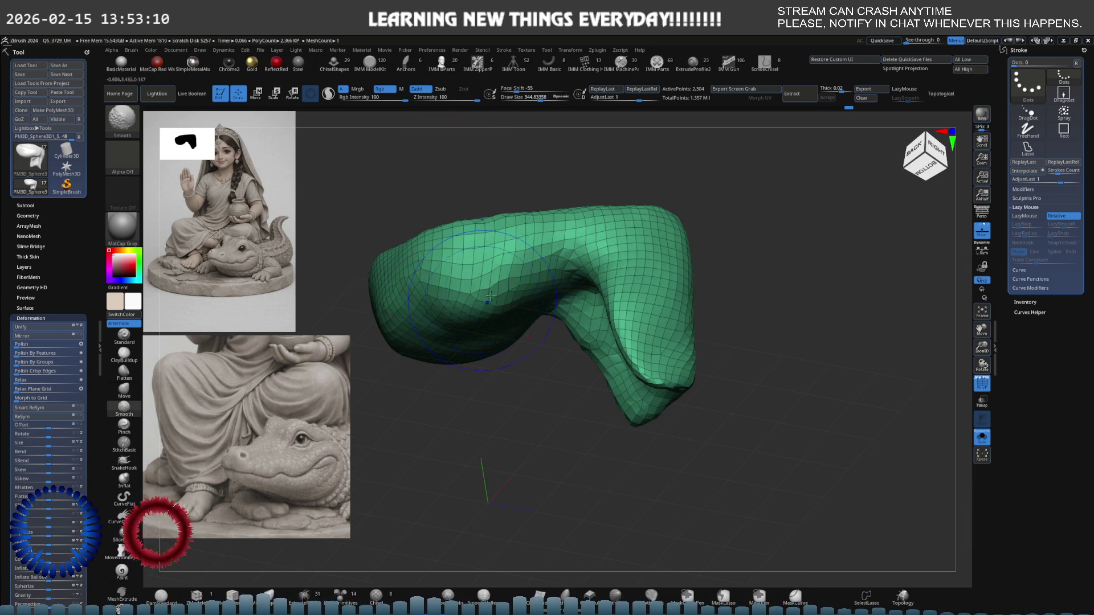
{"action": "right_click_drag", "start_coordinate": [509, 278], "coordinate": [507, 283], "text": "shift"}
{"action": "key", "text": "b"}
{"action": "key", "text": "m"}
{"action": "key", "text": "v"}
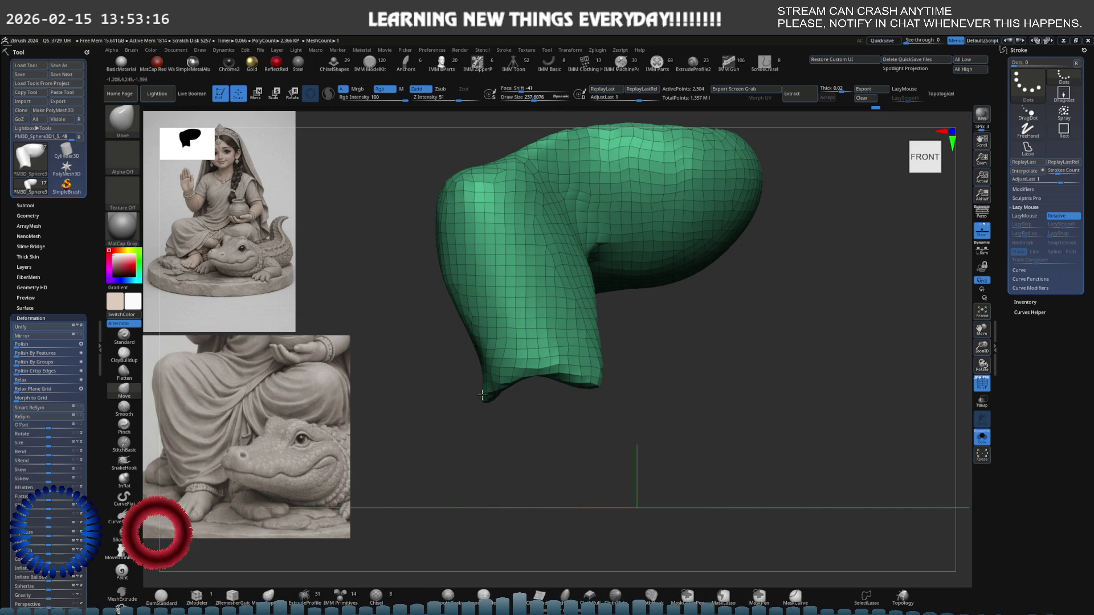
- Rotate the lap cloth and set the brush Draw Size to about 212
{"action": "mouse_move", "coordinate": [501, 363]}
{"action": "right_mouse_down"}
{"action": "mouse_move", "coordinate": [557, 337]}
{"action": "mouse_move", "coordinate": [533, 310]}
{"action": "mouse_move", "coordinate": [559, 300]}
{"action": "mouse_move", "coordinate": [482, 365]}
{"action": "right_mouse_up"}
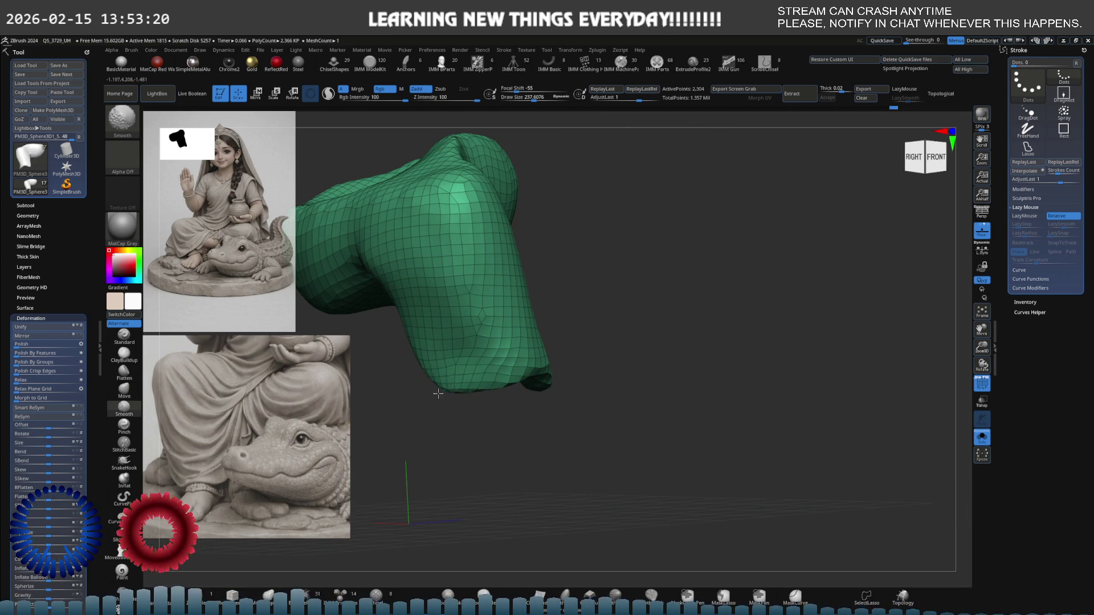
{"action": "mouse_move", "coordinate": [551, 322]}
{"action": "right_mouse_down"}
{"action": "mouse_move", "coordinate": [516, 321]}
{"action": "mouse_move", "coordinate": [553, 312]}
{"action": "mouse_move", "coordinate": [496, 307]}
{"action": "mouse_move", "coordinate": [512, 302]}
{"action": "right_mouse_up"}
{"action": "mouse_move", "coordinate": [534, 300]}
{"action": "left_mouse_down"}
{"action": "mouse_move", "coordinate": [486, 306]}
{"action": "mouse_move", "coordinate": [501, 306]}
{"action": "left_mouse_up"}
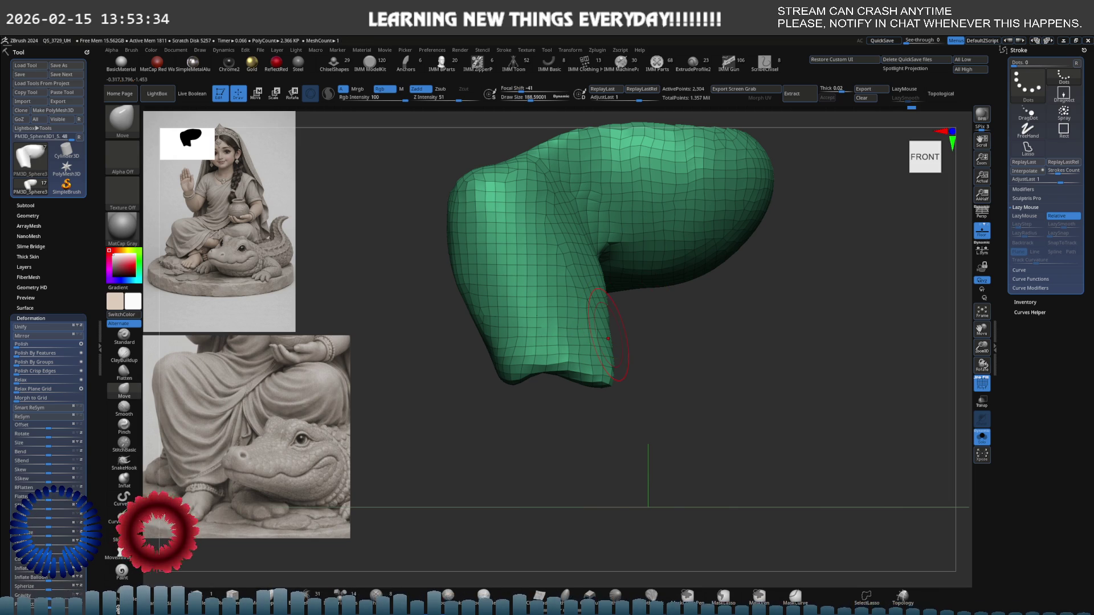
{"action": "key", "text": "space"}
{"action": "key", "text": "s"}
{"action": "left_click_drag", "start_coordinate": [640, 306], "coordinate": [633, 304]}
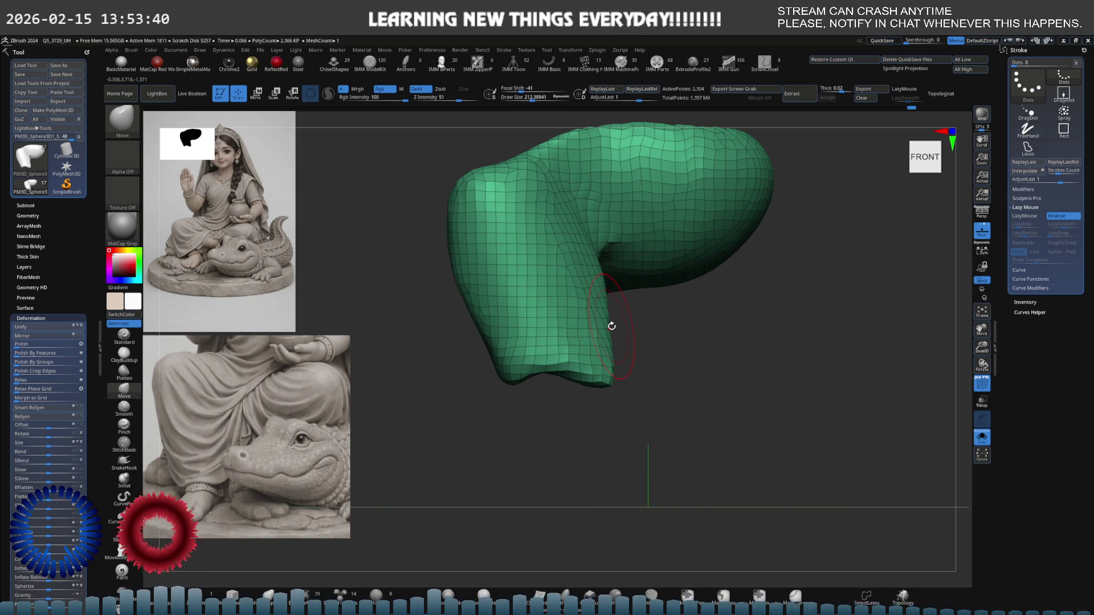
- Pull the garment's lower tip upward and outward, then turn Solo off to show the full figure
{"action": "left_click_drag", "start_coordinate": [629, 323], "coordinate": [627, 311]}
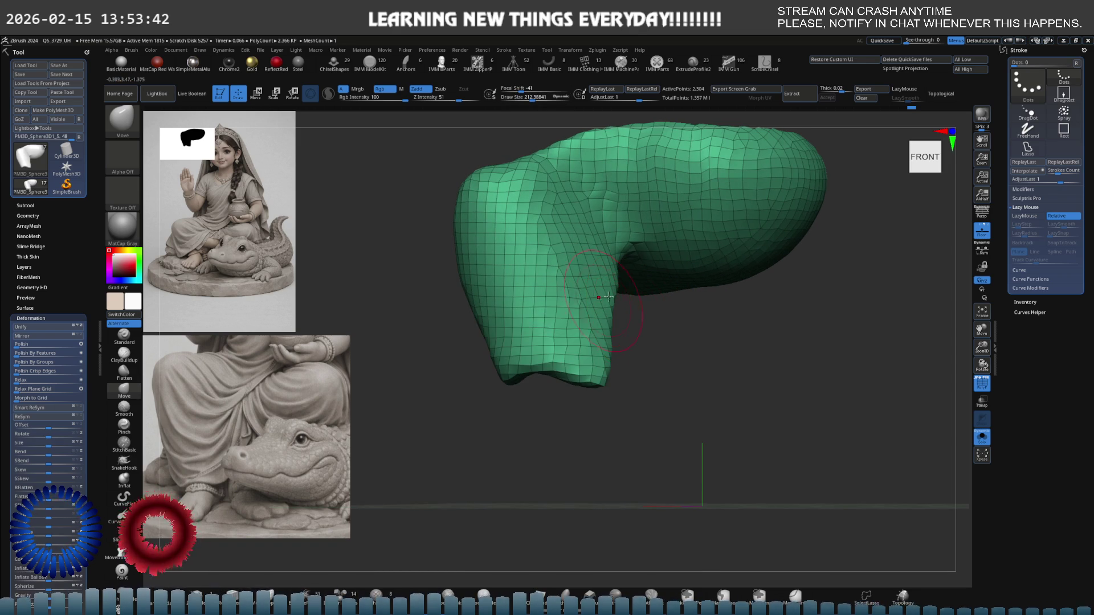
{"action": "mouse_move", "coordinate": [622, 295]}
{"action": "left_mouse_down"}
{"action": "mouse_move", "coordinate": [562, 322]}
{"action": "mouse_move", "coordinate": [574, 328]}
{"action": "left_mouse_up"}
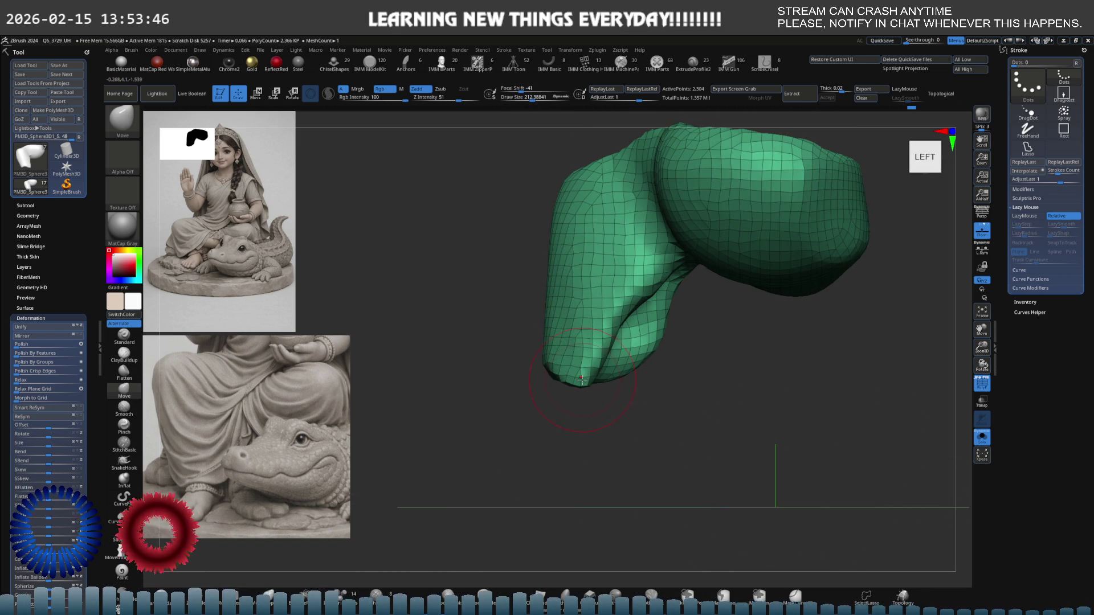
{"action": "left_click_drag", "start_coordinate": [582, 380], "coordinate": [588, 361]}
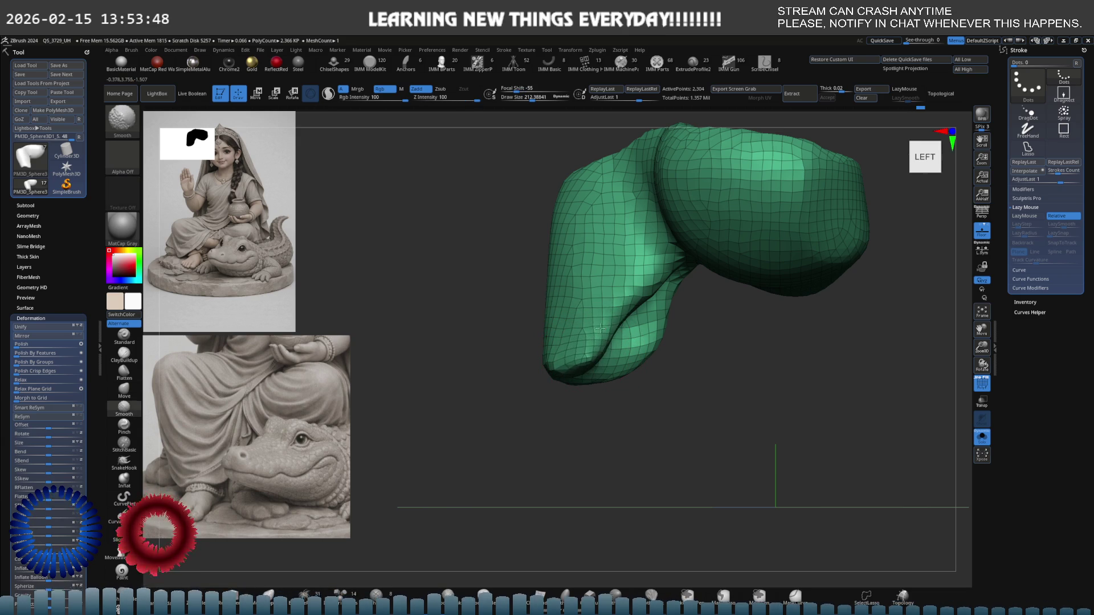
{"action": "right_click_drag", "start_coordinate": [620, 330], "coordinate": [631, 331]}
{"action": "left_click_drag", "start_coordinate": [630, 325], "coordinate": [626, 320]}
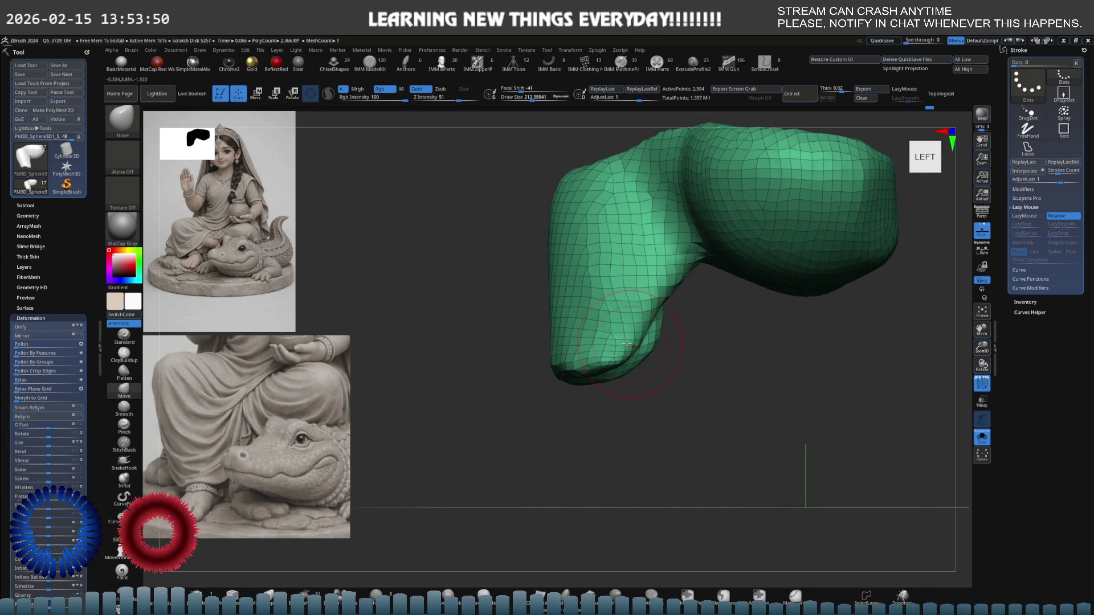
{"action": "mouse_move", "coordinate": [626, 321]}
{"action": "right_mouse_down"}
{"action": "mouse_move", "coordinate": [641, 305]}
{"action": "mouse_move", "coordinate": [625, 297]}
{"action": "mouse_move", "coordinate": [567, 349]}
{"action": "right_mouse_up"}
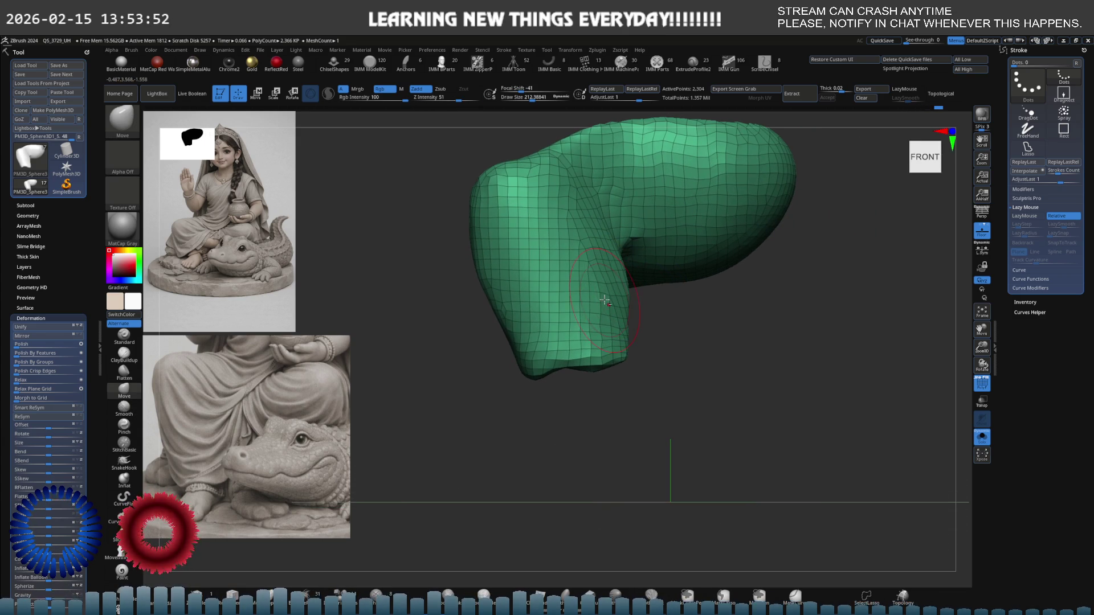
{"action": "left_click_drag", "start_coordinate": [540, 366], "coordinate": [561, 365]}
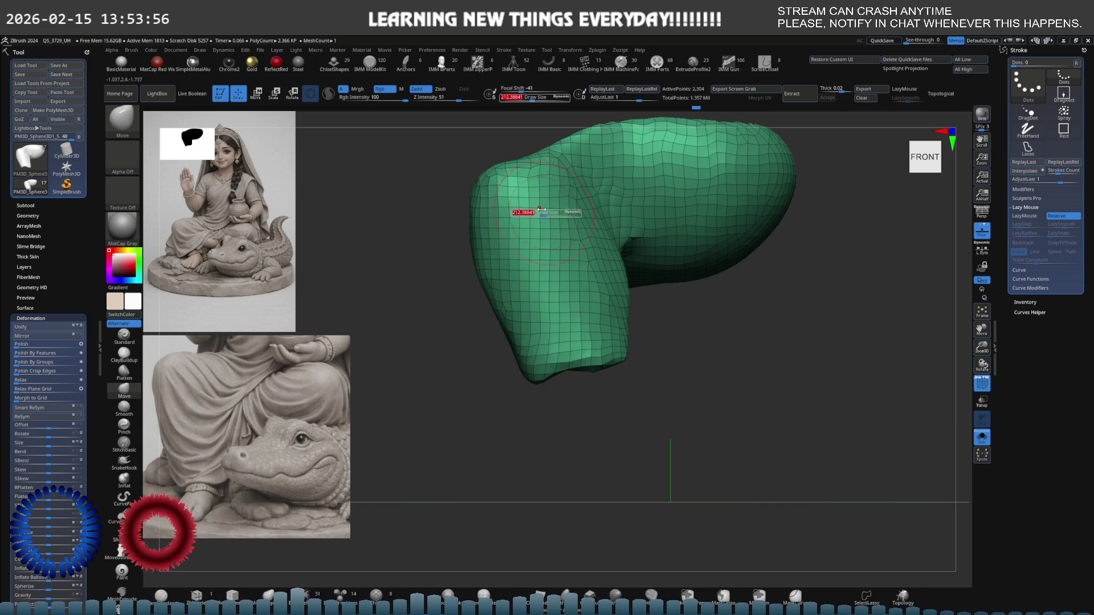
{"action": "key", "text": "alt+s"}
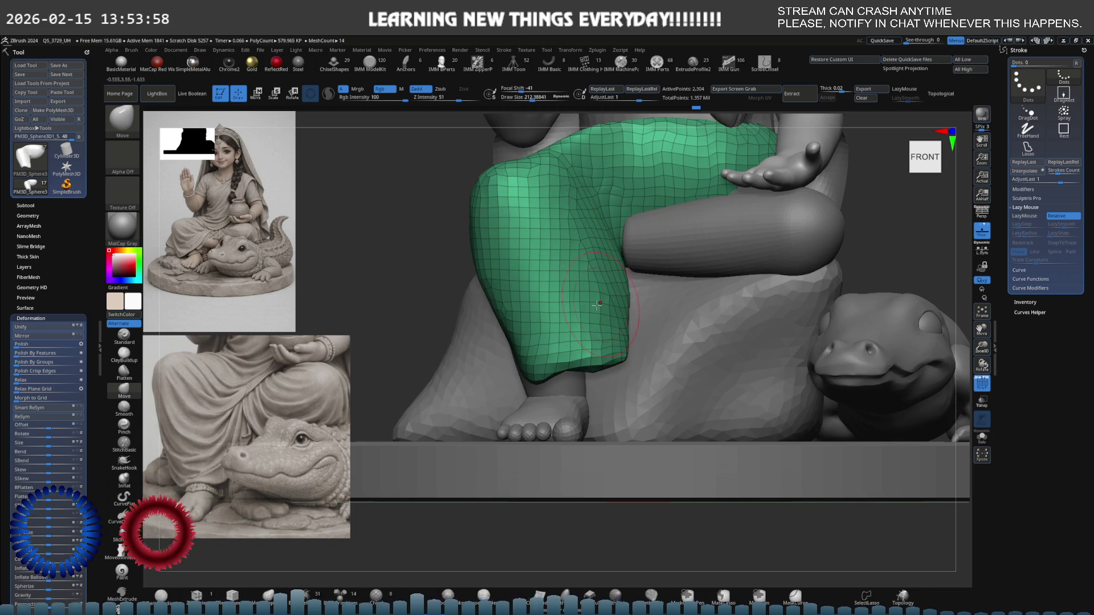
- Pull the trouser cuff down over the ankle and reshape its bottom edge with Move
{"action": "right_click_drag", "start_coordinate": [544, 322], "coordinate": [481, 365]}
{"action": "key", "text": "bracketright"}
{"action": "key", "text": "bracketright"}
{"action": "left_click_drag", "start_coordinate": [486, 349], "coordinate": [497, 366]}
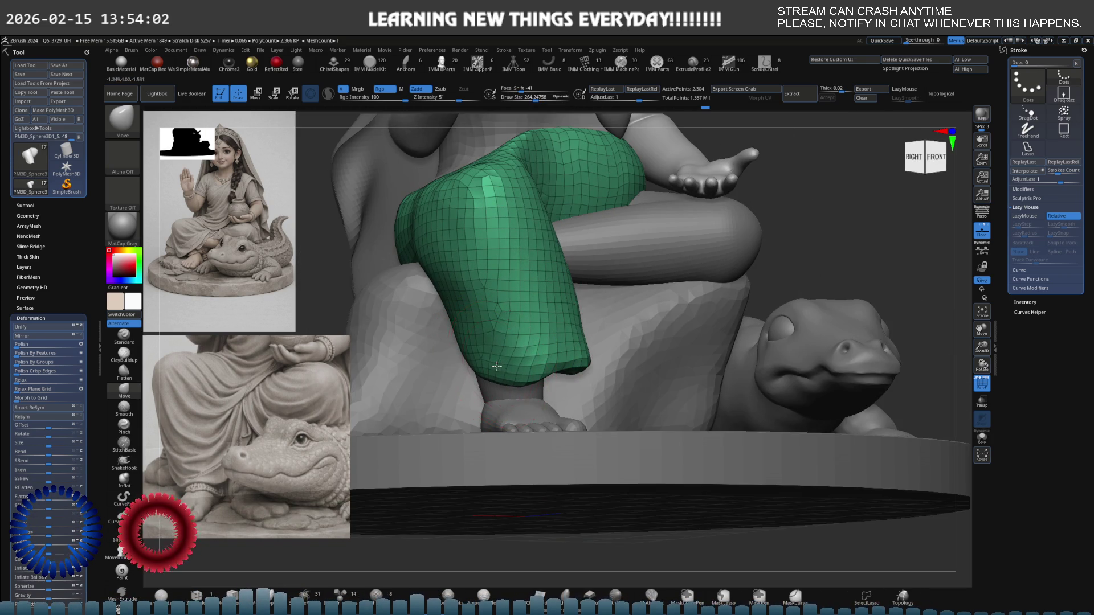
{"action": "right_click_drag", "start_coordinate": [549, 299], "coordinate": [562, 339], "text": "shift"}
{"action": "key", "text": "s"}
{"action": "mouse_move", "coordinate": [553, 340]}
{"action": "left_mouse_down"}
{"action": "mouse_move", "coordinate": [563, 339]}
{"action": "mouse_move", "coordinate": [544, 342]}
{"action": "mouse_move", "coordinate": [600, 357]}
{"action": "mouse_move", "coordinate": [535, 368]}
{"action": "left_mouse_up"}
{"action": "key", "text": "bracketleft"}
{"action": "key", "text": "bracketleft"}
{"action": "key", "text": "bracketleft"}
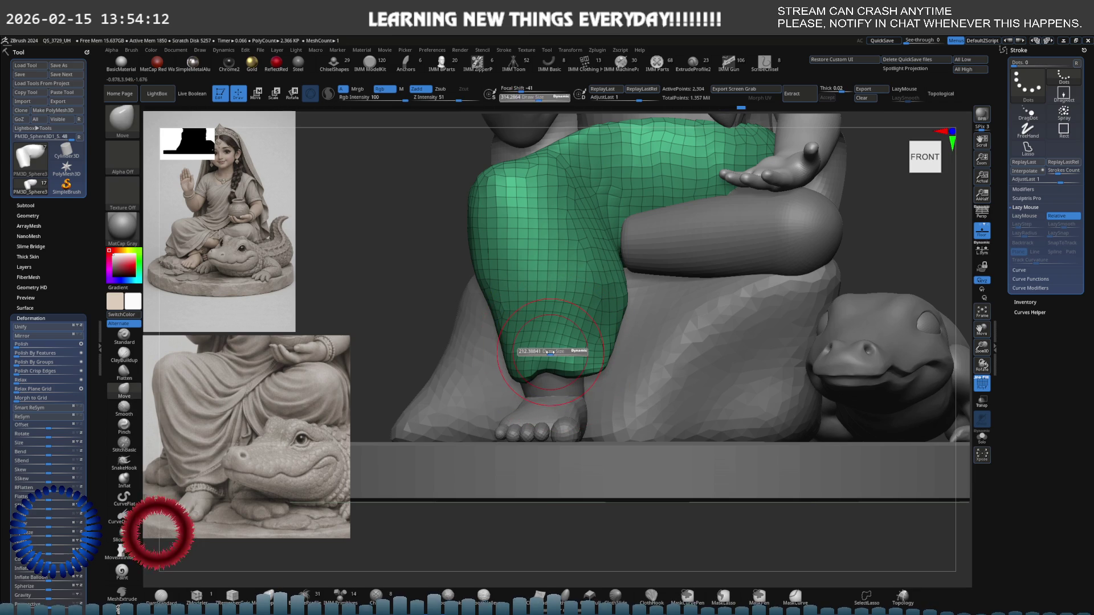
{"action": "left_click_drag", "start_coordinate": [551, 371], "coordinate": [546, 376]}
- Smooth the trouser surface above the ankle and reshape the garment near the knee
{"action": "key", "text": "bracketright"}
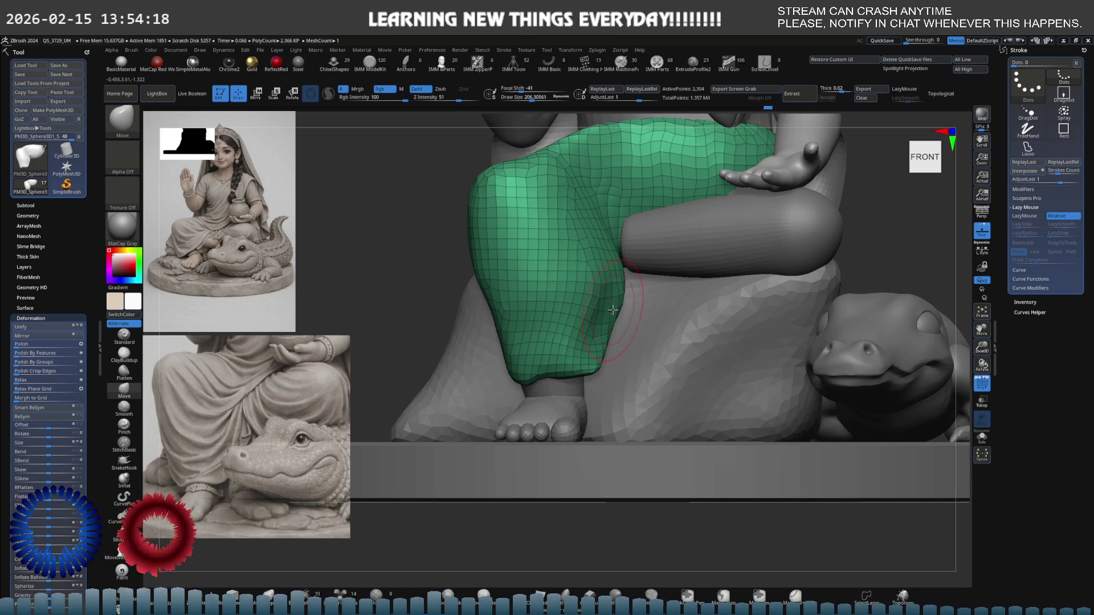
{"action": "key", "text": "shift"}
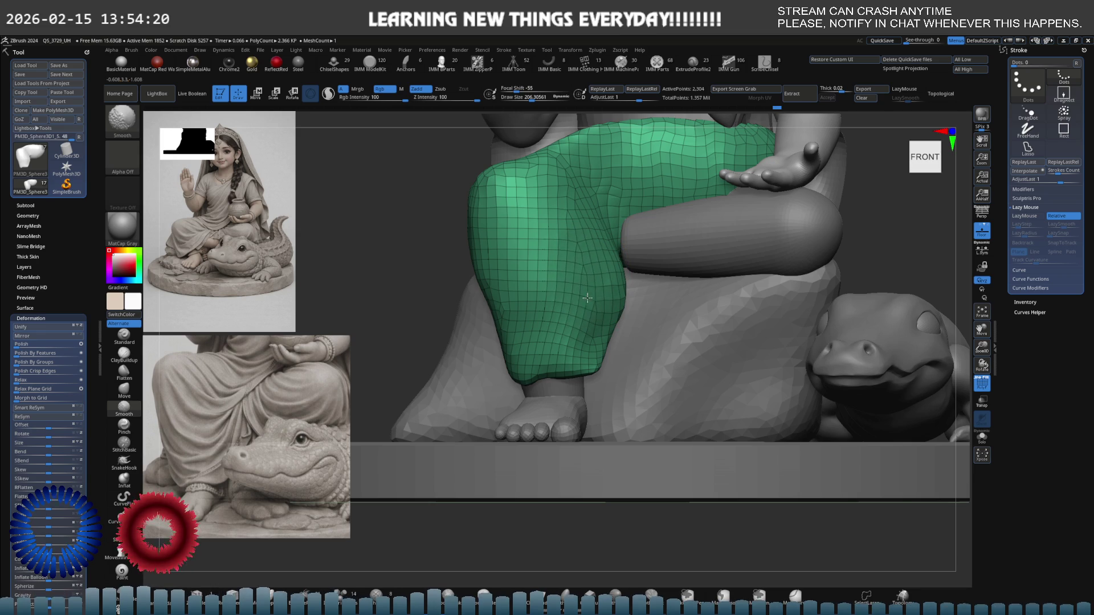
{"action": "mouse_move", "coordinate": [547, 252]}
{"action": "left_mouse_down", "text": "shift"}
{"action": "mouse_move", "coordinate": [544, 213]}
{"action": "mouse_move", "coordinate": [560, 195]}
{"action": "left_mouse_up", "text": "shift"}
{"action": "key", "text": "space"}
{"action": "right_click_drag", "start_coordinate": [483, 201], "coordinate": [538, 194]}
{"action": "key", "text": "space"}
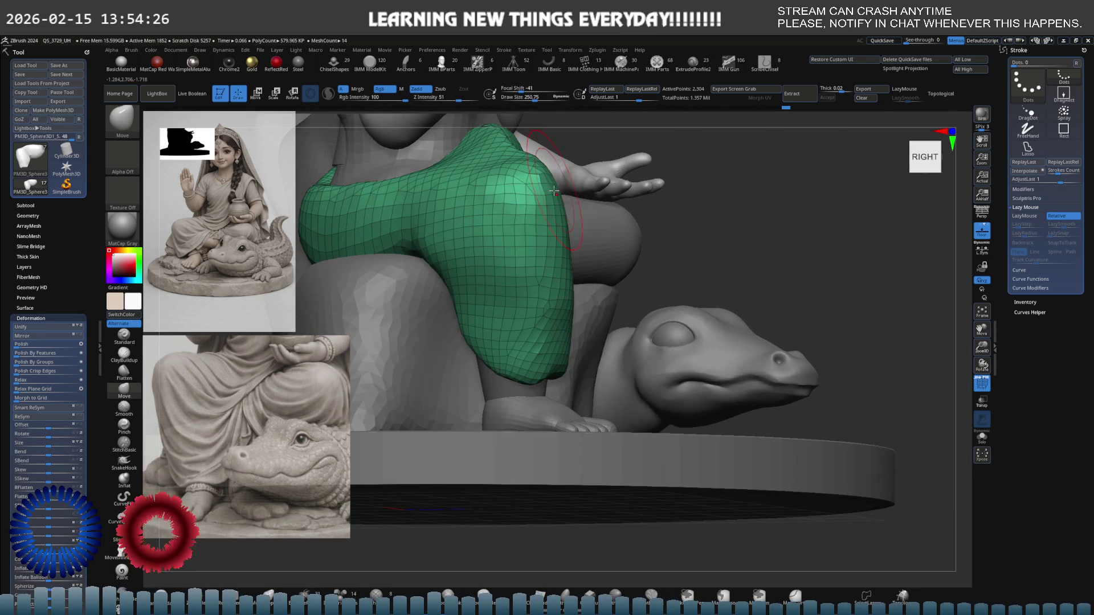
{"action": "key", "text": "bracketright"}
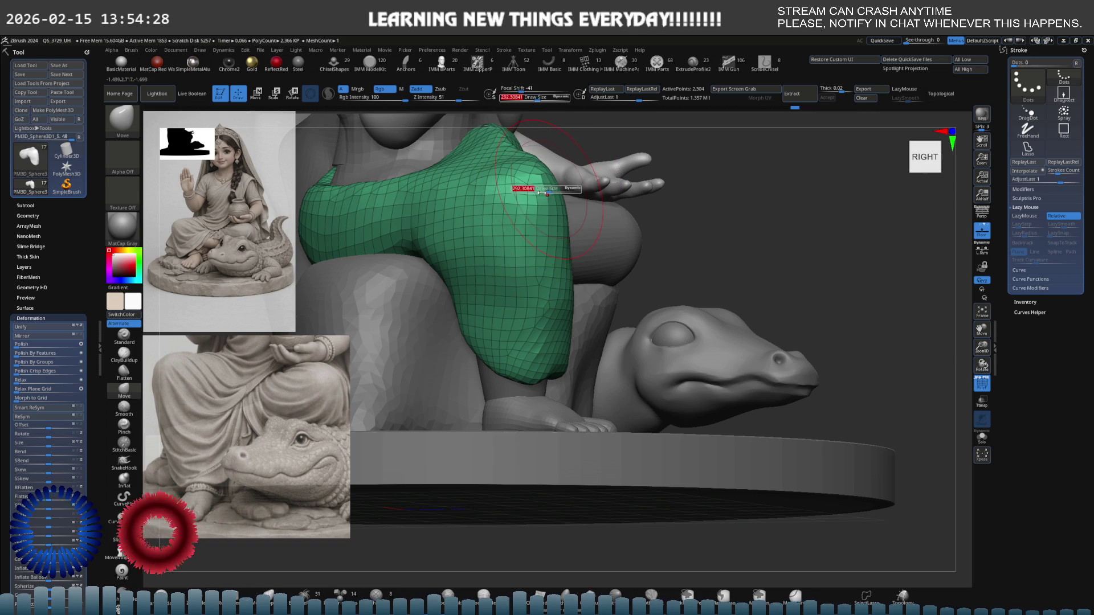
{"action": "mouse_move", "coordinate": [541, 194]}
{"action": "left_mouse_down"}
{"action": "mouse_move", "coordinate": [530, 188]}
{"action": "mouse_move", "coordinate": [515, 205]}
{"action": "left_mouse_up"}
- Build up the garment near the knee with ClayBuildup, then smooth the knee and lower garment
{"action": "key", "text": "b"}
{"action": "key", "text": "c"}
{"action": "key", "text": "b"}
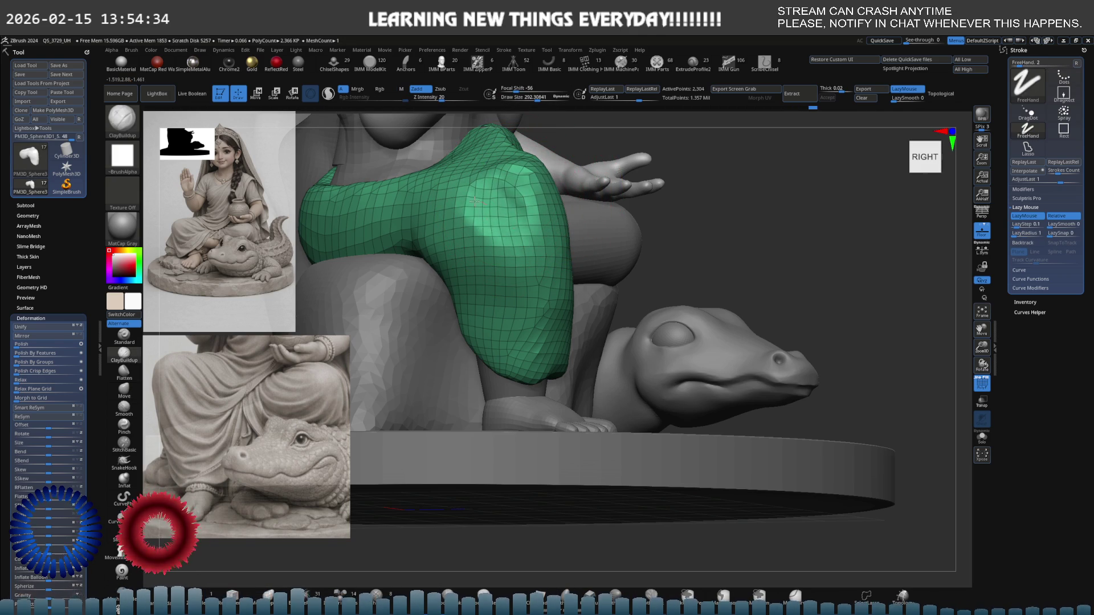
{"action": "mouse_move", "coordinate": [496, 251]}
{"action": "left_mouse_down"}
{"action": "mouse_move", "coordinate": [482, 257]}
{"action": "mouse_move", "coordinate": [532, 192]}
{"action": "left_mouse_up"}
{"action": "key", "text": "b"}
{"action": "key", "text": "m"}
{"action": "key", "text": "v"}
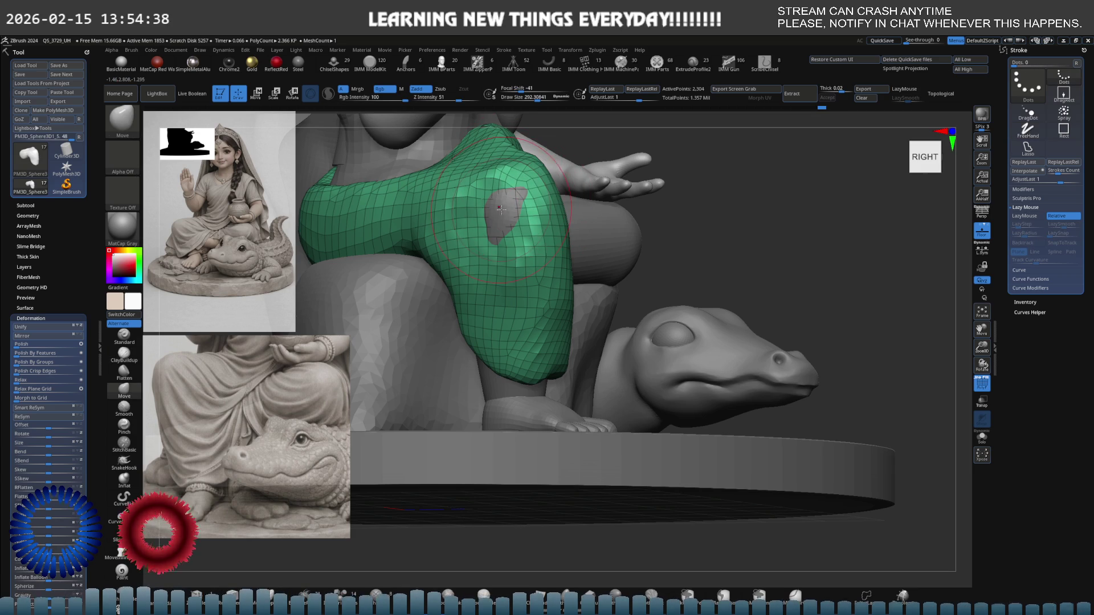
{"action": "key", "text": "ctrl+z"}
{"action": "left_click_drag", "start_coordinate": [509, 214], "coordinate": [468, 199], "text": "shift"}
{"action": "left_click_drag", "start_coordinate": [478, 271], "coordinate": [529, 284], "text": "shift"}
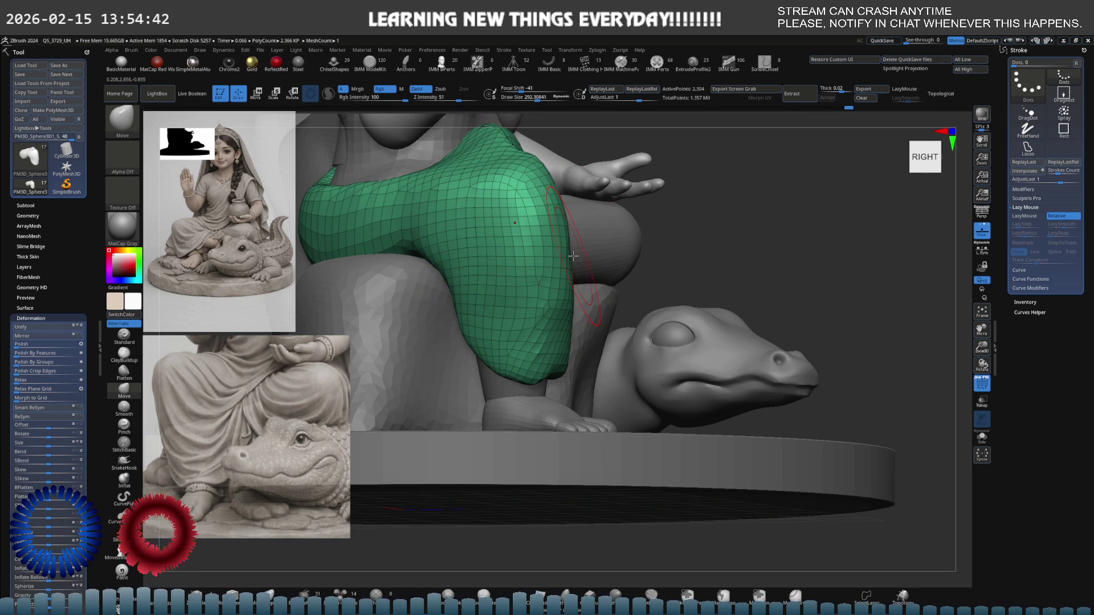
- Recentre the legs in a front view and set the brush size to about 212
{"action": "right_click_drag", "start_coordinate": [579, 242], "coordinate": [508, 235], "text": "shift"}
{"action": "right_click_drag", "start_coordinate": [403, 225], "coordinate": [491, 279], "text": "alt"}
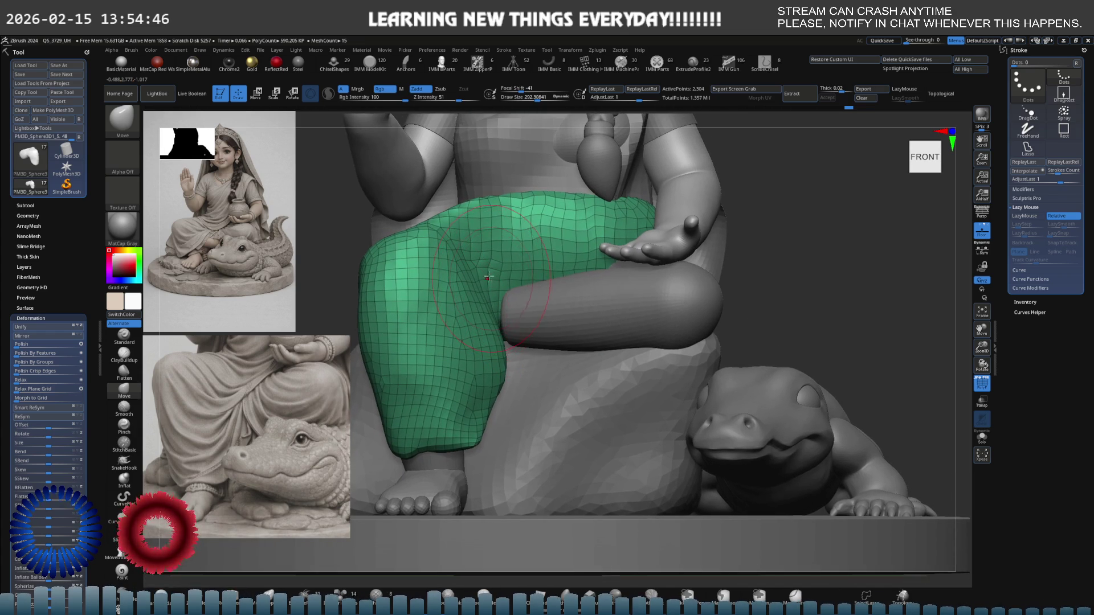
{"action": "key", "text": "s"}
{"action": "left_click_drag", "start_coordinate": [517, 275], "coordinate": [509, 275]}
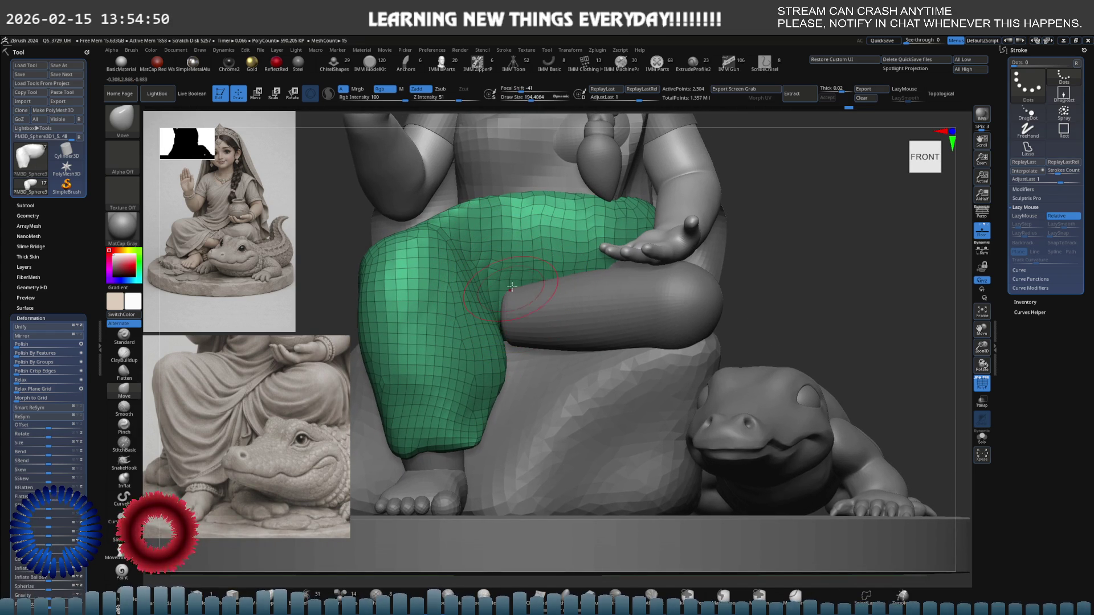
{"action": "key", "text": "s"}
{"action": "mouse_move", "coordinate": [530, 269]}
{"action": "left_mouse_down"}
{"action": "mouse_move", "coordinate": [606, 272]}
{"action": "mouse_move", "coordinate": [702, 329]}
{"action": "left_mouse_up"}
{"action": "key", "text": "s"}
- With the garment soloed, pull its knee end into shape and smooth it
{"action": "key", "text": "alt+s"}
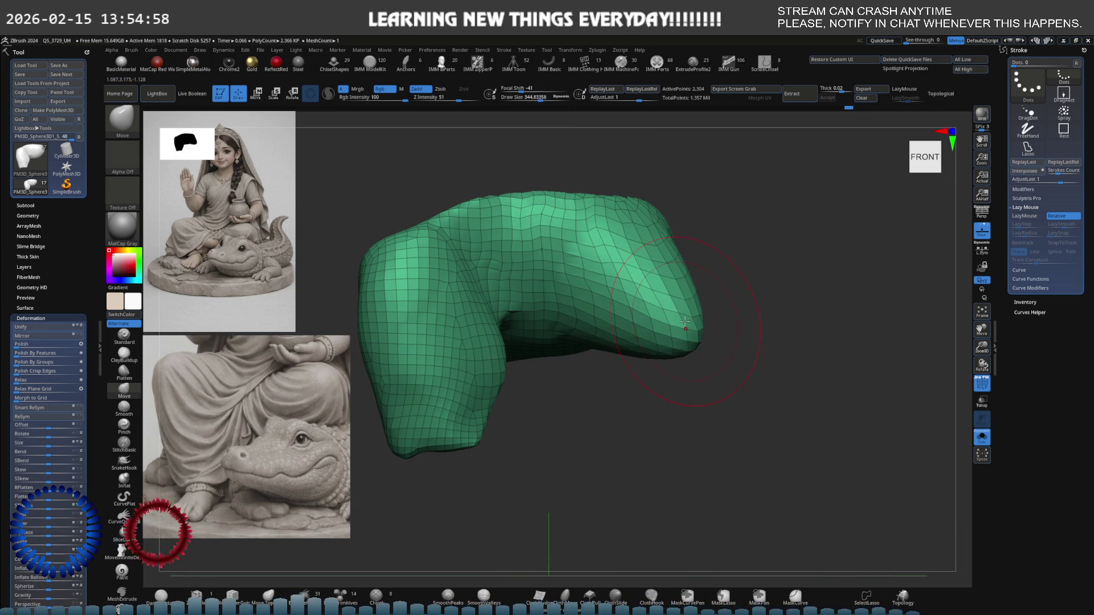
{"action": "key", "text": "alt+s"}
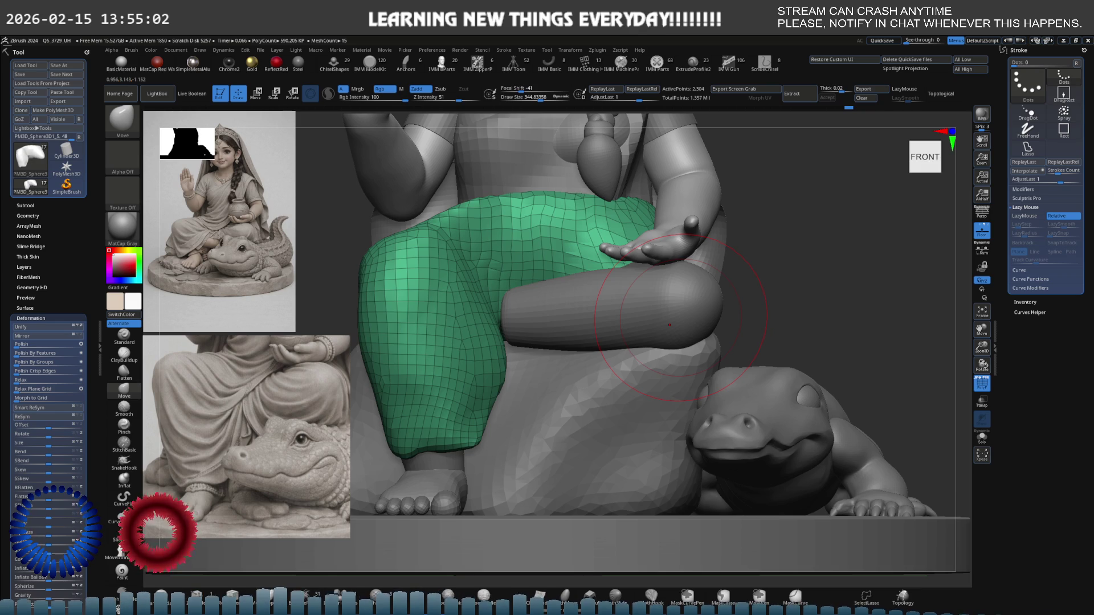
{"action": "key", "text": "alt+s"}
{"action": "left_click_drag", "start_coordinate": [678, 308], "coordinate": [659, 249]}
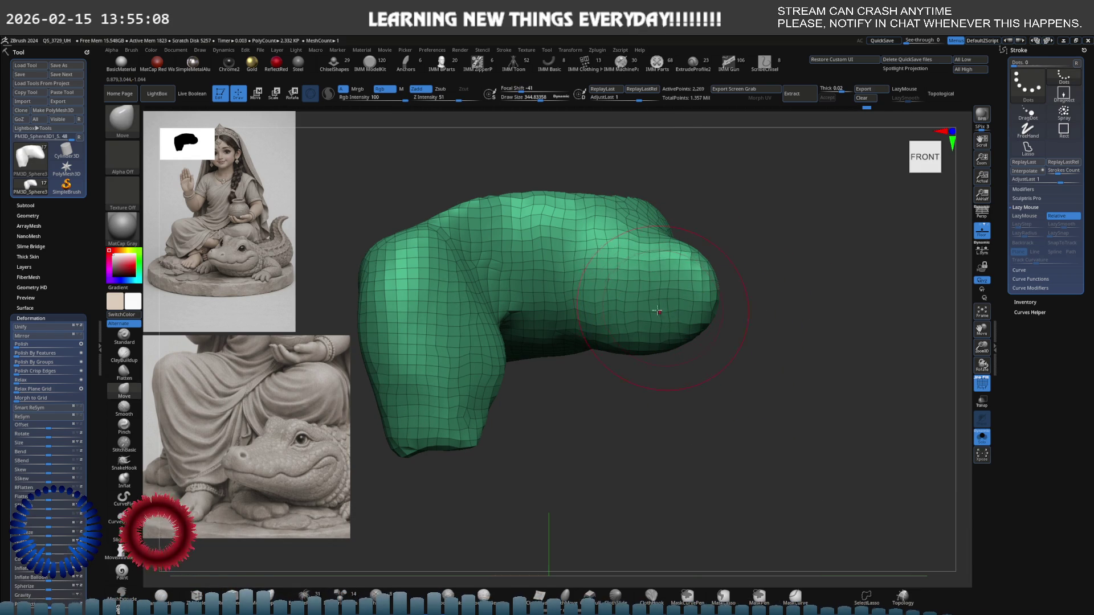
{"action": "left_click_drag", "start_coordinate": [655, 371], "coordinate": [647, 342]}
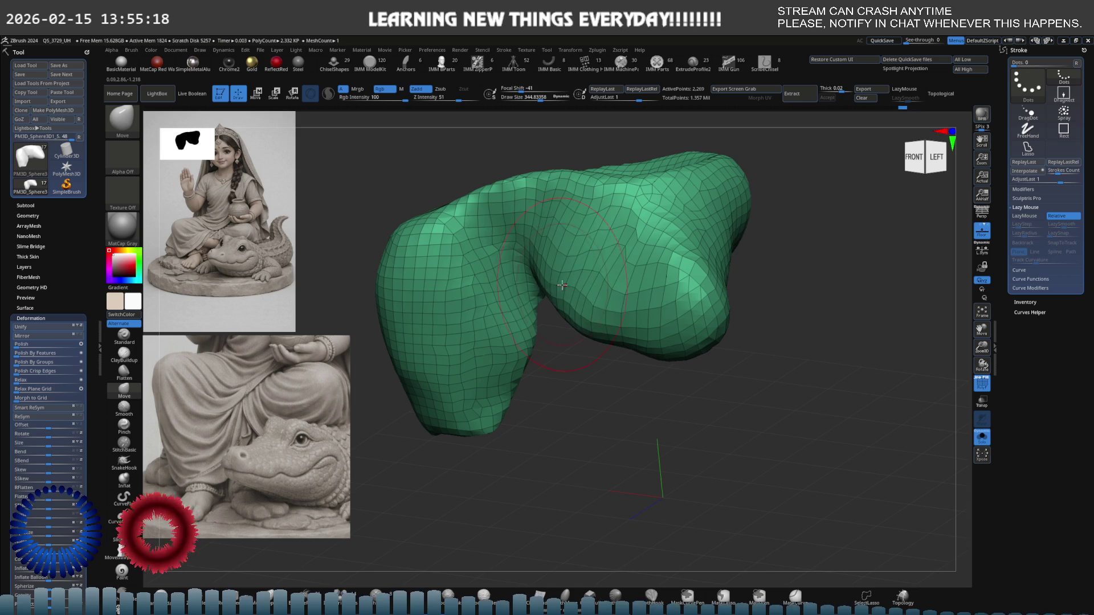
{"action": "left_click_drag", "start_coordinate": [562, 283], "coordinate": [593, 289], "text": "shift"}
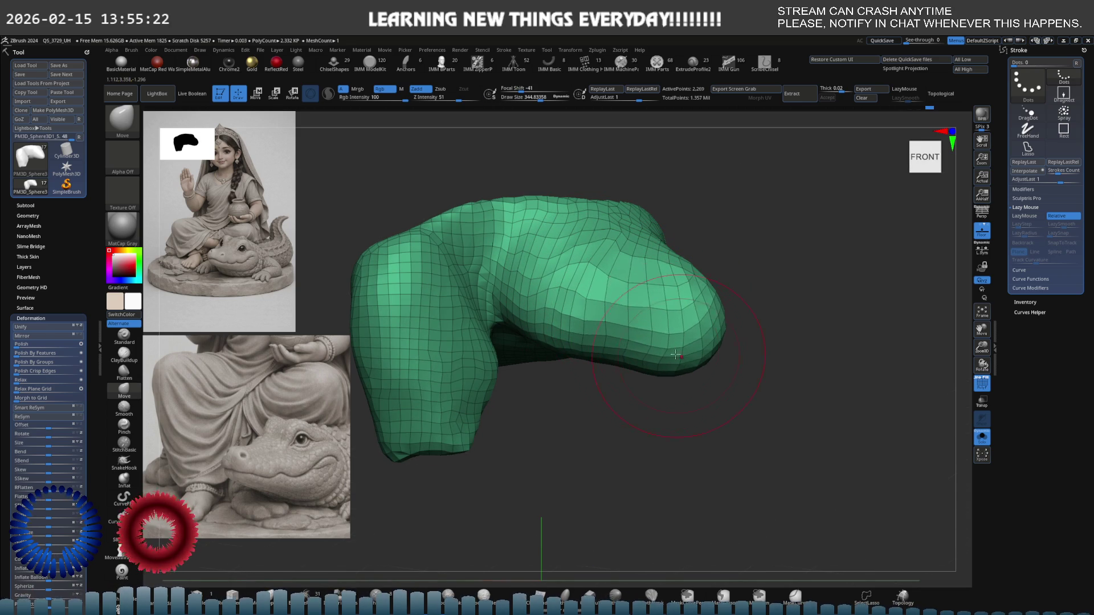
{"action": "key", "text": "shift"}
{"action": "mouse_move", "coordinate": [666, 304]}
{"action": "left_mouse_down", "text": "shift"}
{"action": "mouse_move", "coordinate": [733, 354]}
{"action": "mouse_move", "coordinate": [672, 296]}
{"action": "left_mouse_up", "text": "shift"}
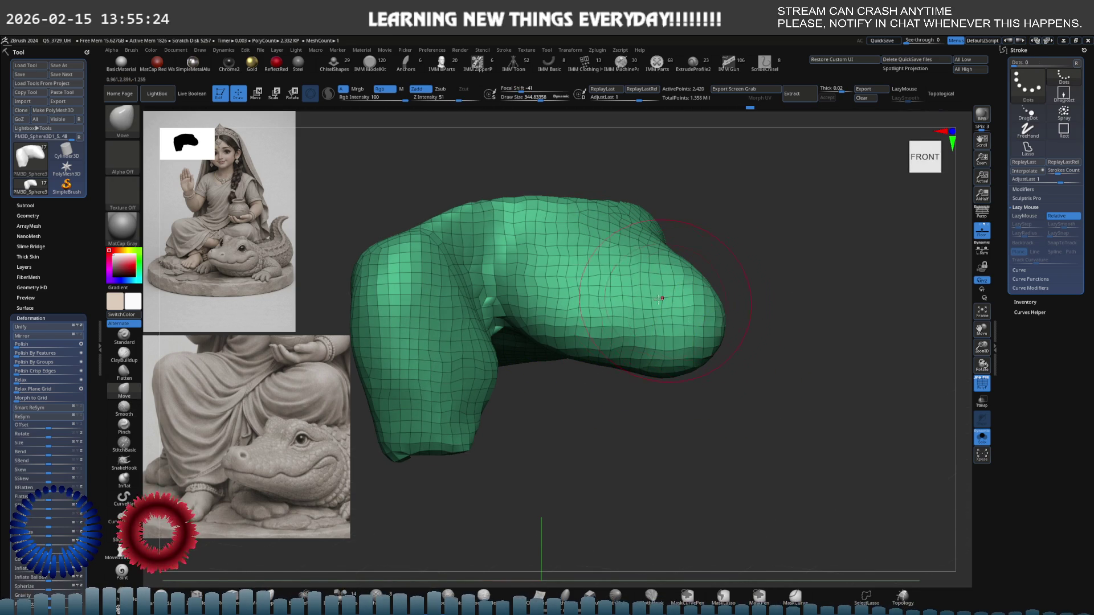
{"action": "key", "text": "ctrl+shift+s"}
- Carve a crease along the inner thigh fold with DamStandard, viewing from the left
{"action": "key", "text": "shift+l"}
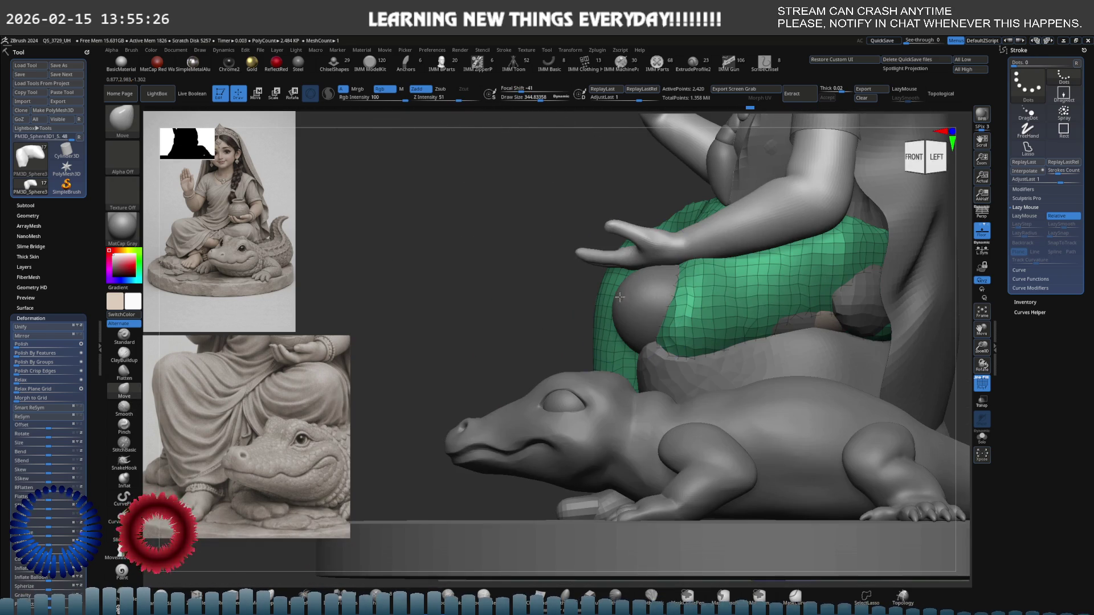
{"action": "right_click_drag", "start_coordinate": [614, 324], "coordinate": [666, 290]}
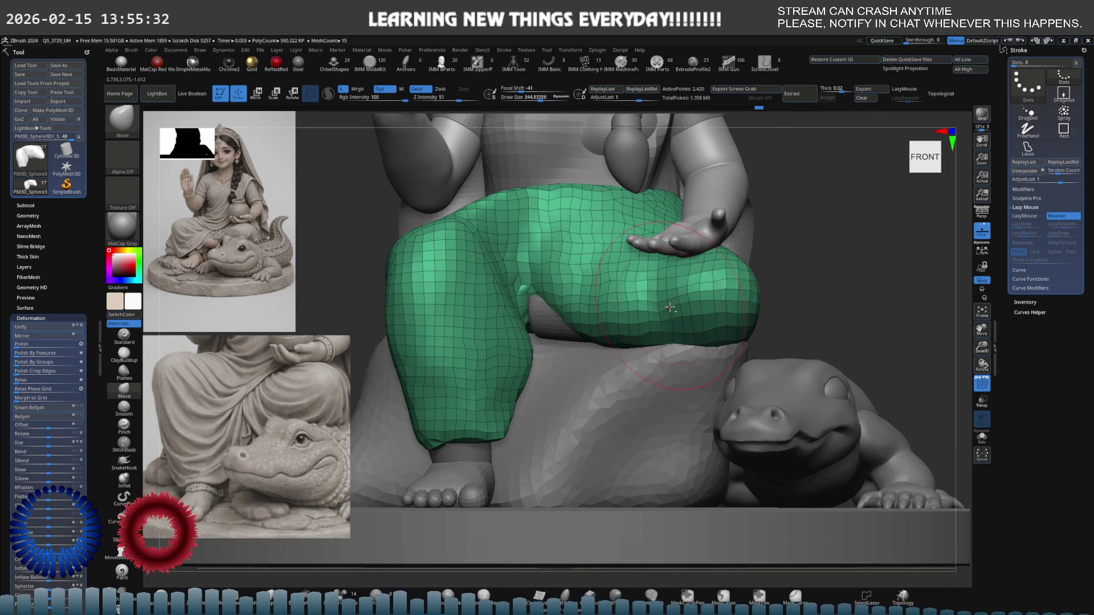
{"action": "key", "text": "shift"}
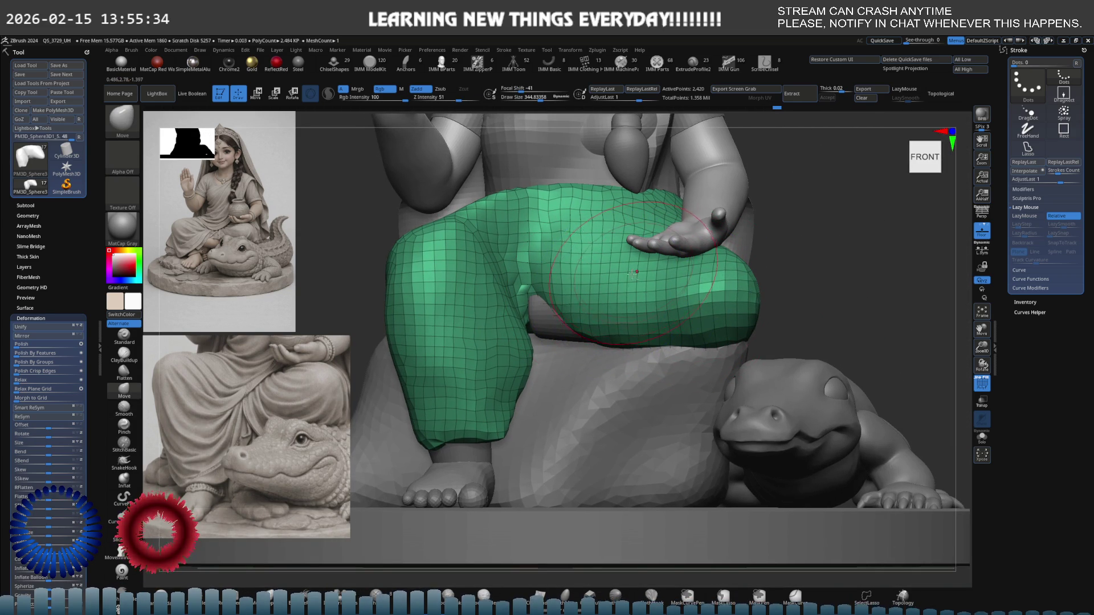
{"action": "right_click_drag", "start_coordinate": [609, 295], "coordinate": [648, 312]}
{"action": "mouse_move", "coordinate": [714, 300]}
{"action": "right_mouse_down"}
{"action": "mouse_move", "coordinate": [759, 312]}
{"action": "mouse_move", "coordinate": [646, 283]}
{"action": "mouse_move", "coordinate": [618, 290]}
{"action": "right_mouse_up"}
{"action": "key", "text": "shift"}
{"action": "key", "text": "d"}
{"action": "mouse_move", "coordinate": [575, 299]}
{"action": "left_mouse_down"}
{"action": "mouse_move", "coordinate": [615, 292]}
{"action": "mouse_move", "coordinate": [558, 322]}
{"action": "mouse_move", "coordinate": [593, 305]}
{"action": "mouse_move", "coordinate": [569, 312]}
{"action": "left_mouse_up"}
{"action": "key", "text": "m"}
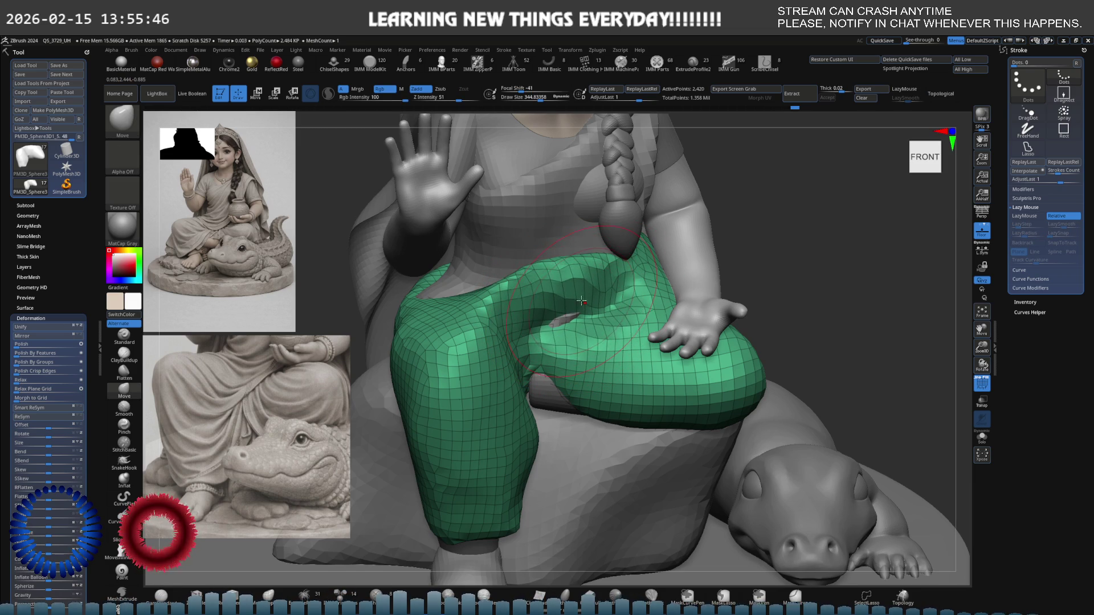
{"action": "right_click_drag", "start_coordinate": [548, 266], "coordinate": [575, 274]}
{"action": "key", "text": "c"}
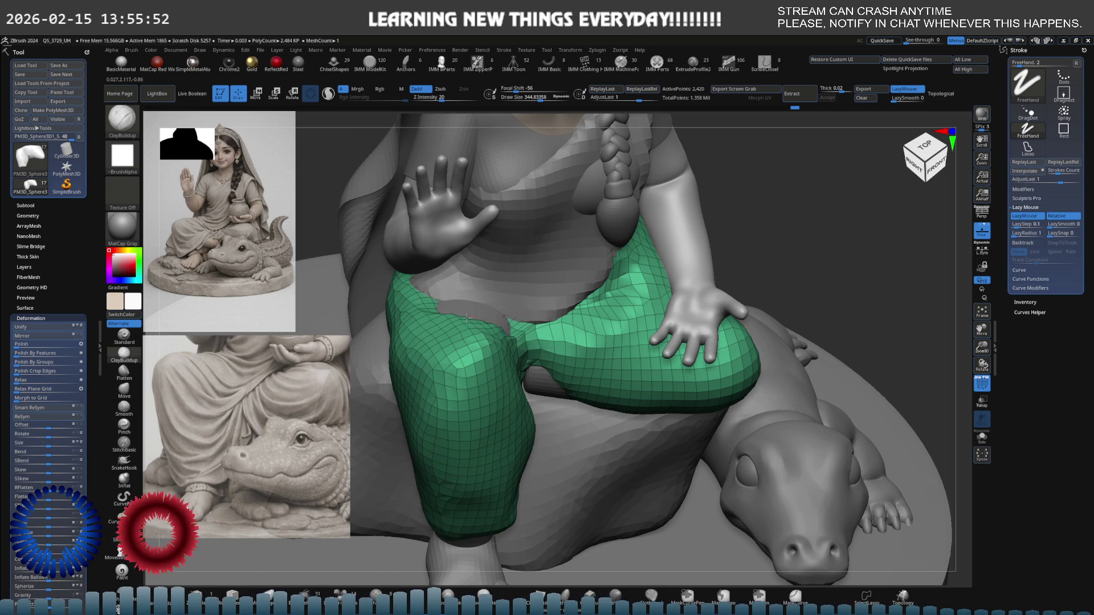
- Build up the pant mesh to fill the crotch gap, then smooth the surface below it
{"action": "mouse_move", "coordinate": [502, 245]}
{"action": "left_mouse_down"}
{"action": "mouse_move", "coordinate": [533, 292]}
{"action": "mouse_move", "coordinate": [490, 294]}
{"action": "mouse_move", "coordinate": [593, 296]}
{"action": "left_mouse_up"}
{"action": "mouse_move", "coordinate": [587, 291]}
{"action": "right_mouse_down"}
{"action": "mouse_move", "coordinate": [505, 275]}
{"action": "mouse_move", "coordinate": [475, 292]}
{"action": "mouse_move", "coordinate": [422, 294]}
{"action": "mouse_move", "coordinate": [631, 344]}
{"action": "mouse_move", "coordinate": [559, 300]}
{"action": "right_mouse_up"}
{"action": "key", "text": "space"}
{"action": "key", "text": "b"}
{"action": "key", "text": "m"}
{"action": "key", "text": "v"}
{"action": "mouse_move", "coordinate": [704, 322]}
{"action": "left_mouse_down", "text": "shift"}
{"action": "mouse_move", "coordinate": [733, 274]}
{"action": "mouse_move", "coordinate": [715, 282]}
{"action": "left_mouse_up", "text": "shift"}
- Mask the upper-leg area of the garment with MaskPen, checking it soloed and with the figure
{"action": "key", "text": "alt+s"}
{"action": "key", "text": "s"}
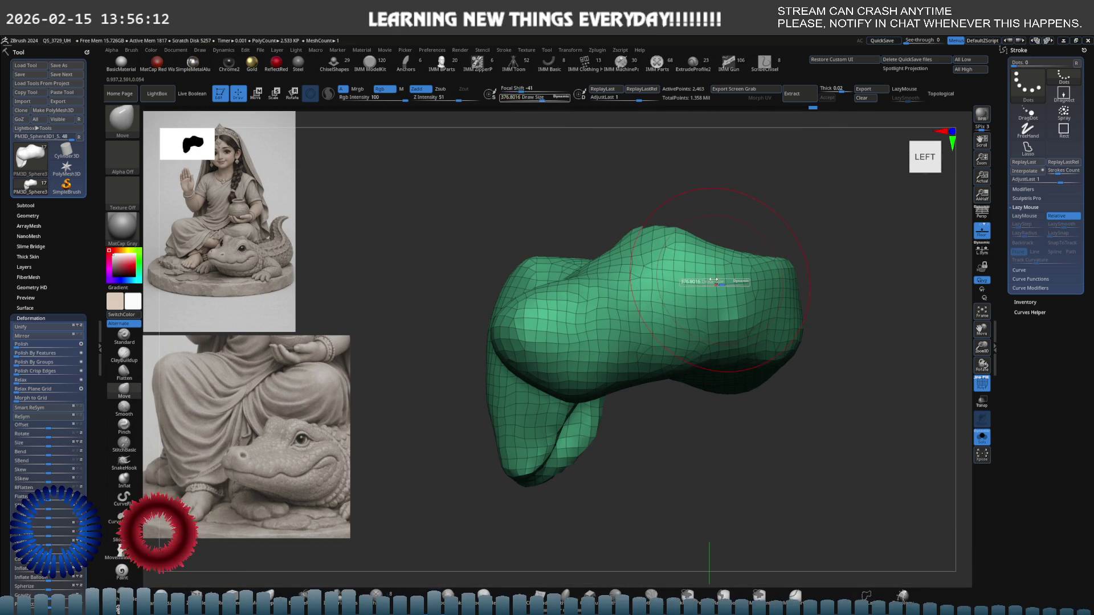
{"action": "mouse_move", "coordinate": [658, 243]}
{"action": "right_mouse_down"}
{"action": "mouse_move", "coordinate": [644, 246]}
{"action": "mouse_move", "coordinate": [655, 242]}
{"action": "mouse_move", "coordinate": [649, 232]}
{"action": "right_mouse_up"}
{"action": "key", "text": "ctrl+shift+s"}
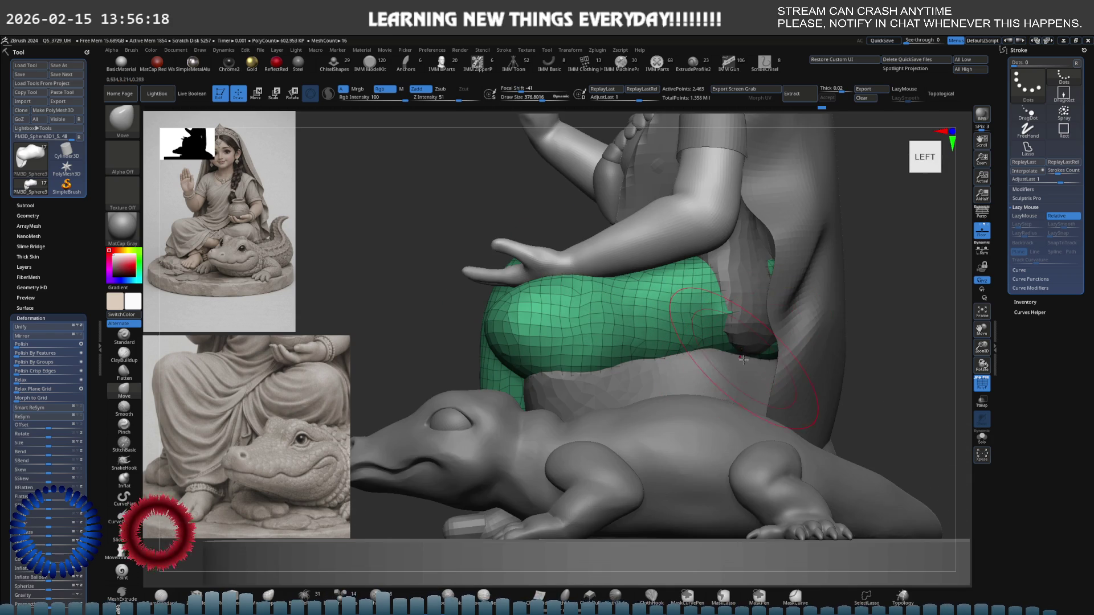
{"action": "mouse_move", "coordinate": [743, 319]}
{"action": "right_mouse_down"}
{"action": "mouse_move", "coordinate": [762, 317]}
{"action": "mouse_move", "coordinate": [736, 303]}
{"action": "mouse_move", "coordinate": [748, 317]}
{"action": "mouse_move", "coordinate": [740, 305]}
{"action": "mouse_move", "coordinate": [563, 295]}
{"action": "mouse_move", "coordinate": [590, 300]}
{"action": "right_mouse_up"}
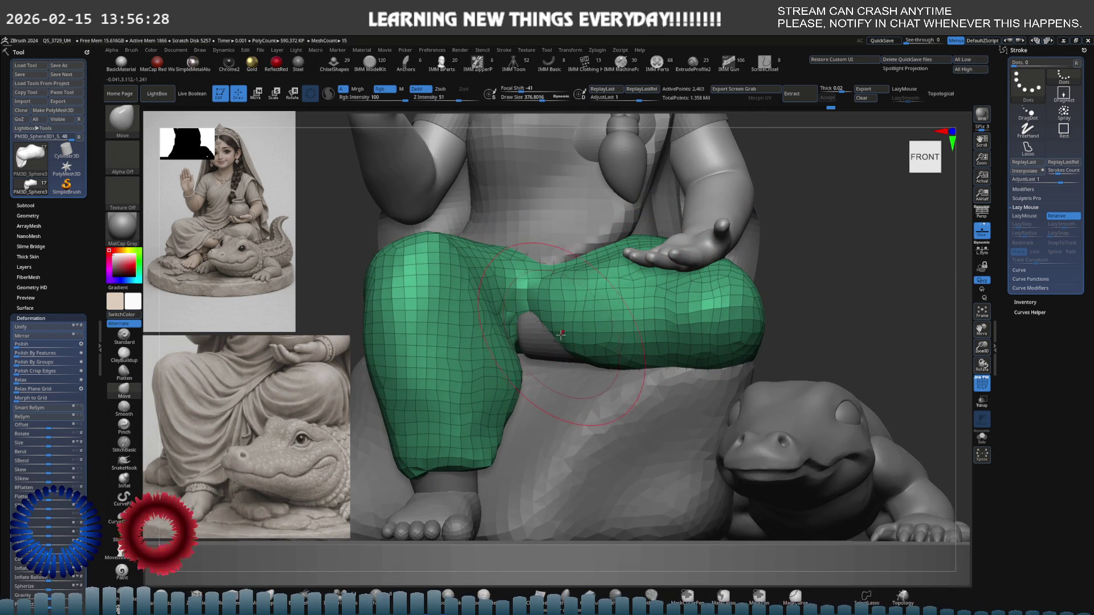
{"action": "mouse_move", "coordinate": [492, 239]}
{"action": "left_mouse_down", "text": "ctrl"}
{"action": "mouse_move", "coordinate": [433, 319]}
{"action": "mouse_move", "coordinate": [436, 373]}
{"action": "mouse_move", "coordinate": [419, 341]}
{"action": "mouse_move", "coordinate": [467, 344]}
{"action": "left_mouse_up", "text": "ctrl"}
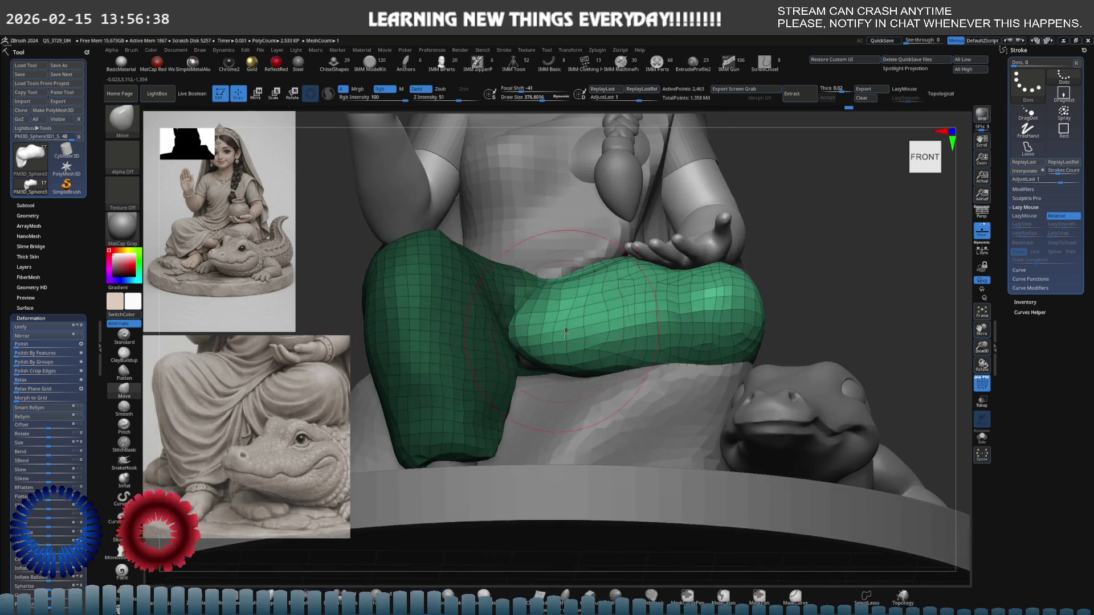
{"action": "key", "text": "shift+alt+s"}
{"action": "left_click_drag", "start_coordinate": [561, 301], "coordinate": [556, 365]}
{"action": "mouse_move", "coordinate": [613, 290]}
{"action": "left_mouse_down"}
{"action": "mouse_move", "coordinate": [598, 252]}
{"action": "mouse_move", "coordinate": [684, 342]}
{"action": "mouse_move", "coordinate": [764, 376]}
{"action": "left_mouse_up"}
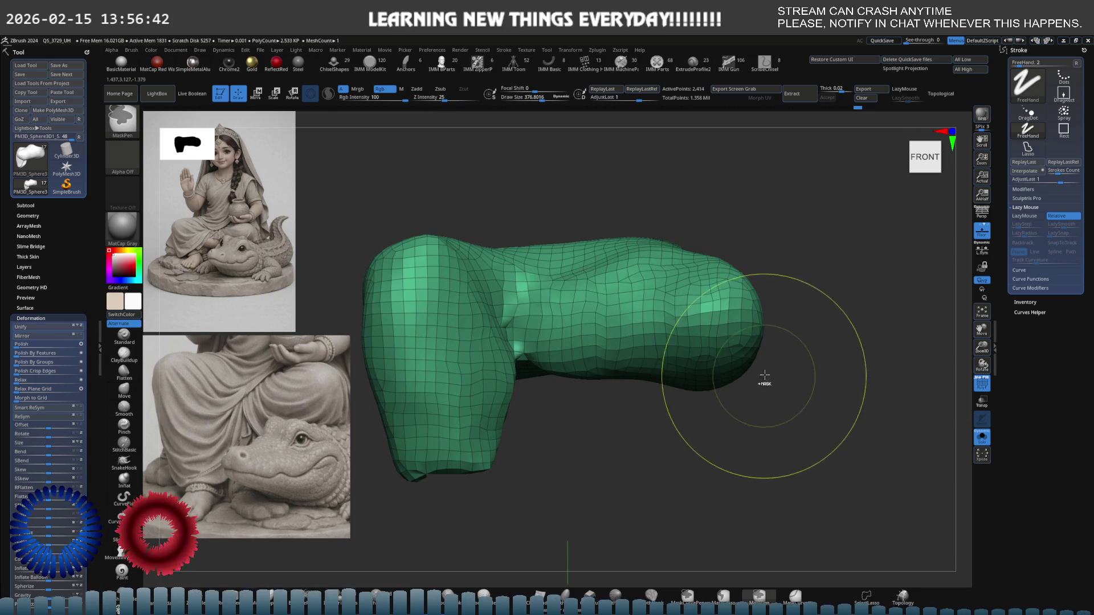
{"action": "key", "text": "shift+alt+s"}
{"action": "mouse_move", "coordinate": [569, 318]}
{"action": "right_mouse_down"}
{"action": "mouse_move", "coordinate": [547, 324]}
{"action": "mouse_move", "coordinate": [520, 303]}
{"action": "mouse_move", "coordinate": [527, 317]}
{"action": "mouse_move", "coordinate": [577, 320]}
{"action": "right_mouse_up"}
- Solo the garment and DynaMesh it into a dense mesh of about 67,200 points
{"action": "key", "text": "alt+s"}
{"action": "key", "text": "s"}
{"action": "left_click_drag", "start_coordinate": [586, 329], "coordinate": [556, 329]}
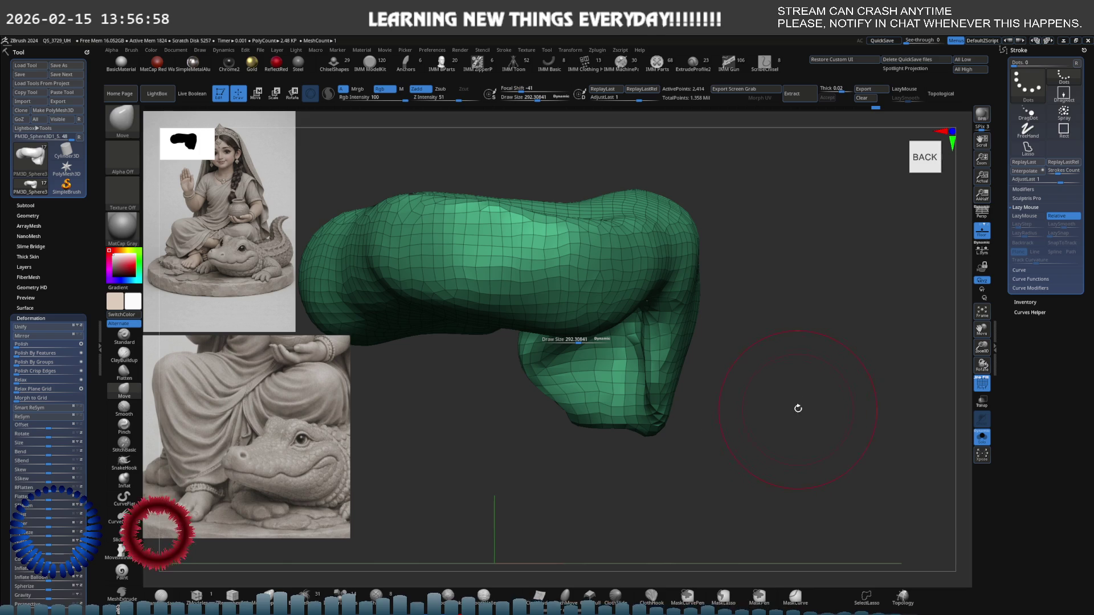
{"action": "left_click_drag", "start_coordinate": [798, 410], "coordinate": [725, 439], "text": "ctrl"}
{"action": "right_click_drag", "start_coordinate": [501, 322], "coordinate": [595, 267]}
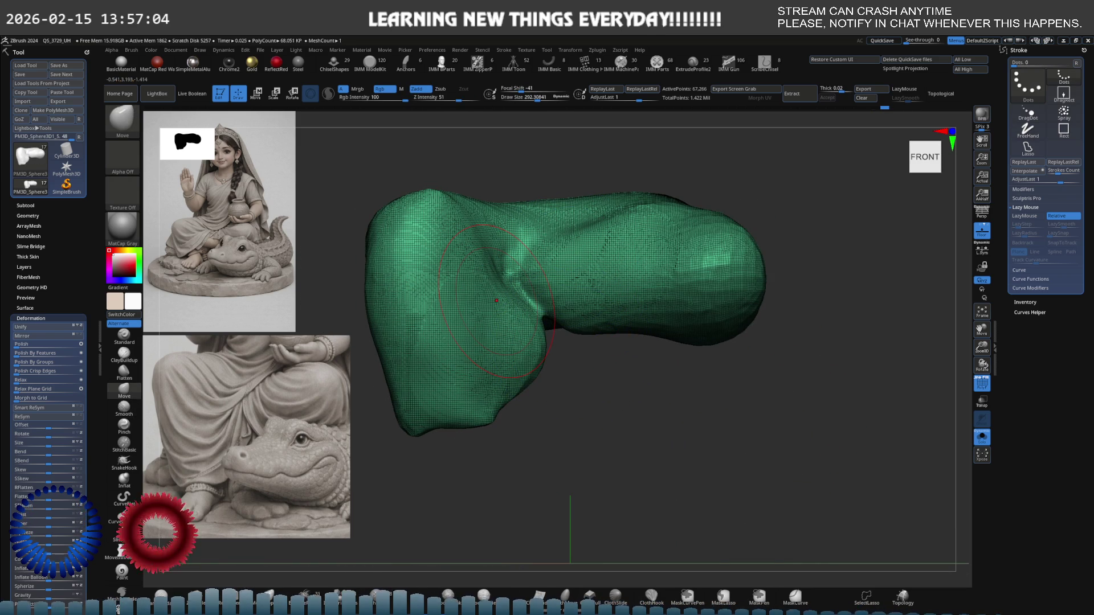
- Hide Polyframe, shrink the brush and work the ridged left side of the lap cloth with ClayBuildup
{"action": "key", "text": "shift+f"}
{"action": "key", "text": "s"}
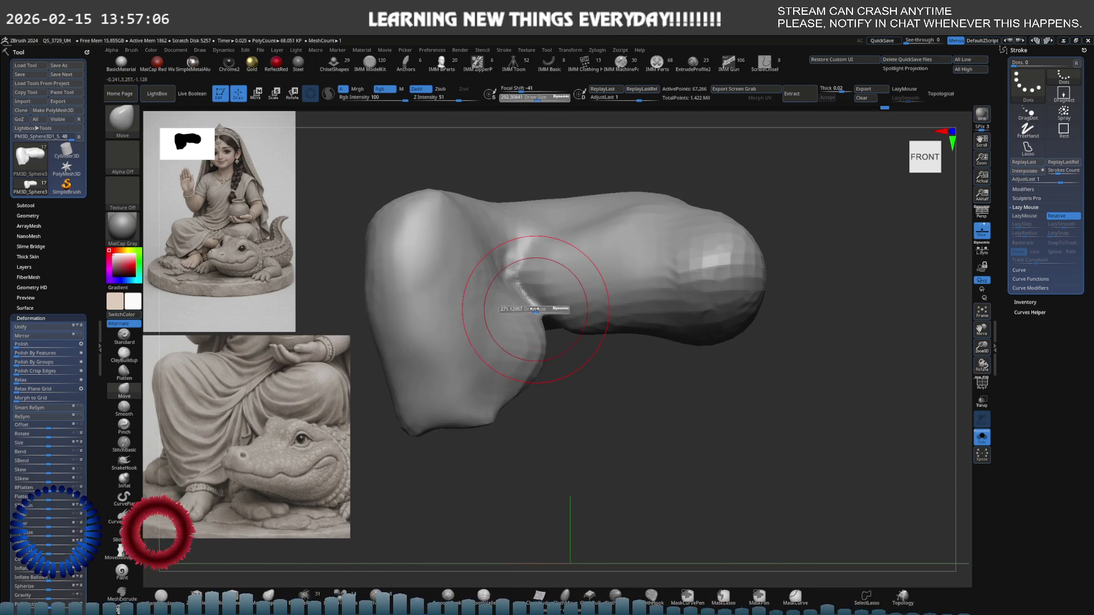
{"action": "key", "text": "b"}
{"action": "key", "text": "c"}
{"action": "key", "text": "b"}
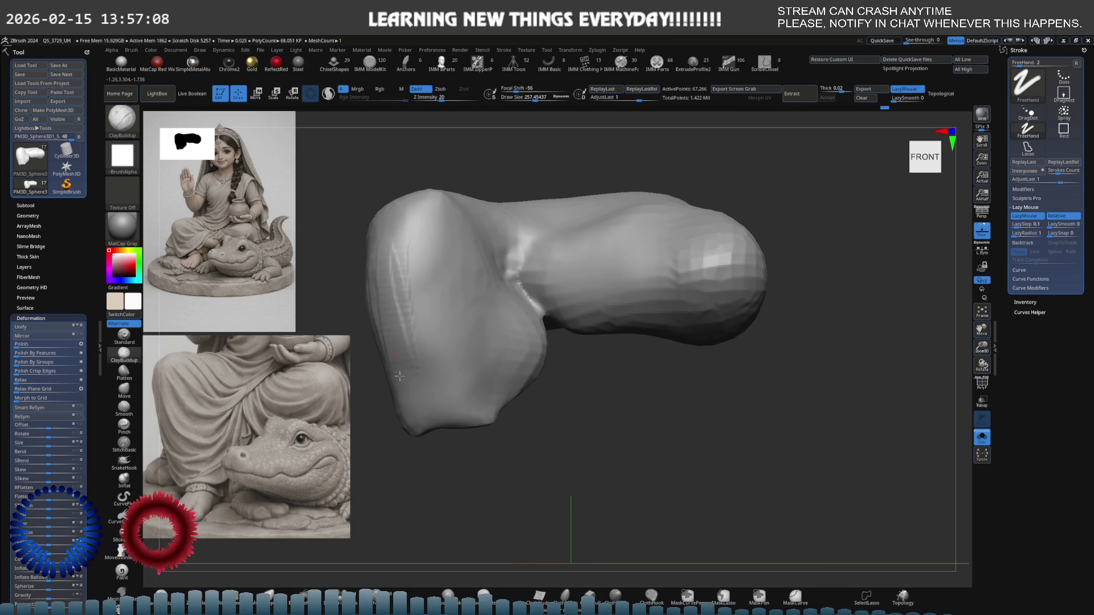
{"action": "left_click_drag", "start_coordinate": [403, 313], "coordinate": [405, 303], "text": "shift"}
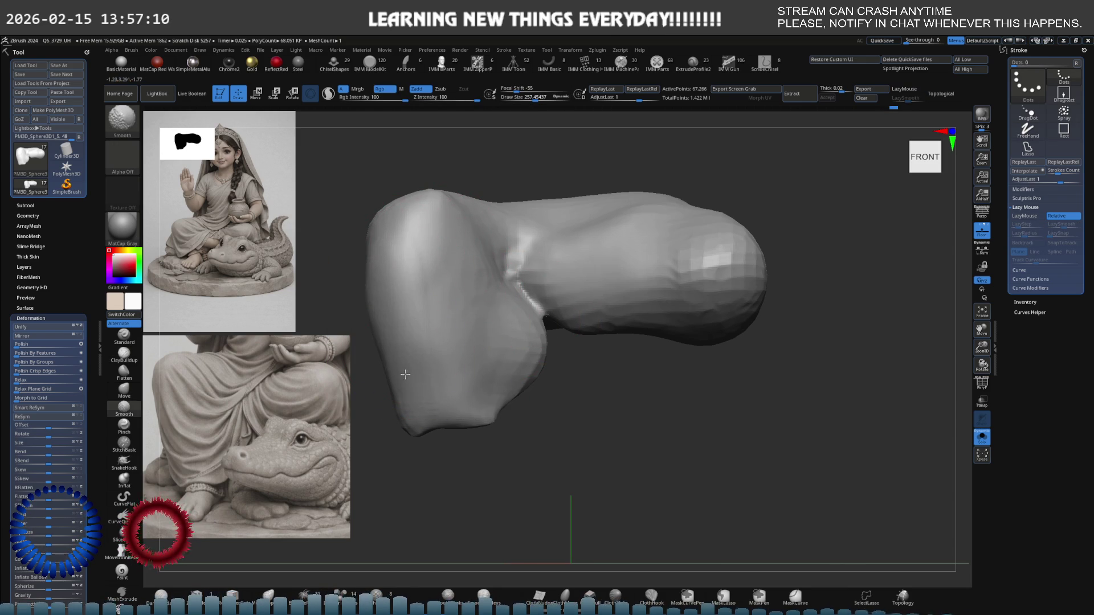
- Carve a crease where the folds meet with DamStandard, then Shift-smooth the area
{"action": "key", "text": "b"}
{"action": "key", "text": "d"}
{"action": "key", "text": "s"}
{"action": "mouse_move", "coordinate": [452, 437]}
{"action": "left_mouse_down"}
{"action": "mouse_move", "coordinate": [481, 432]}
{"action": "mouse_move", "coordinate": [404, 439]}
{"action": "left_mouse_up"}
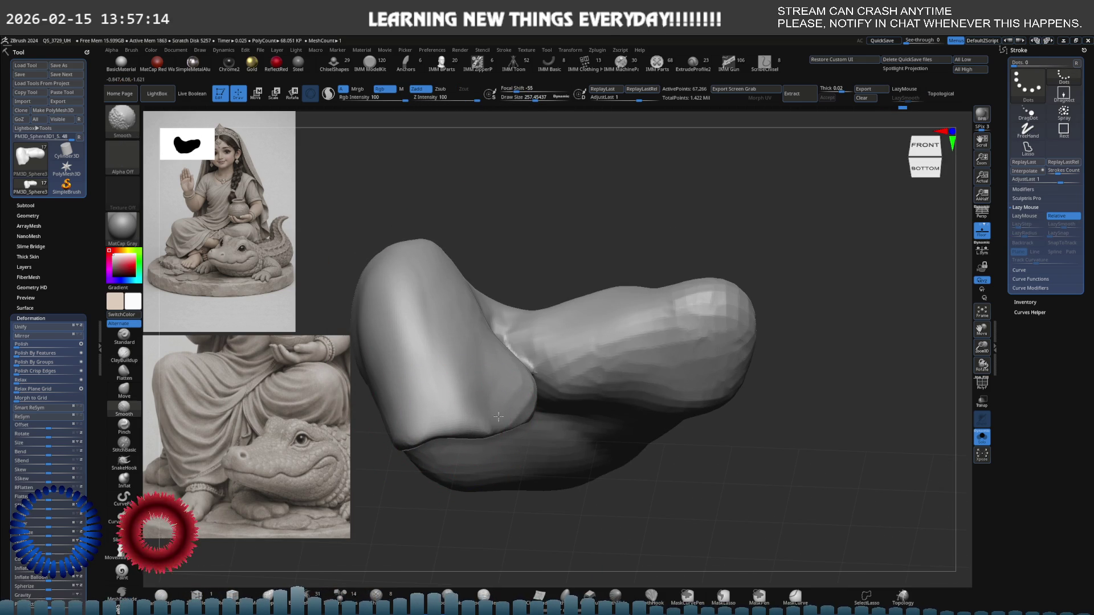
{"action": "mouse_move", "coordinate": [427, 268]}
{"action": "right_mouse_down"}
{"action": "mouse_move", "coordinate": [456, 285]}
{"action": "mouse_move", "coordinate": [450, 307]}
{"action": "right_mouse_up"}
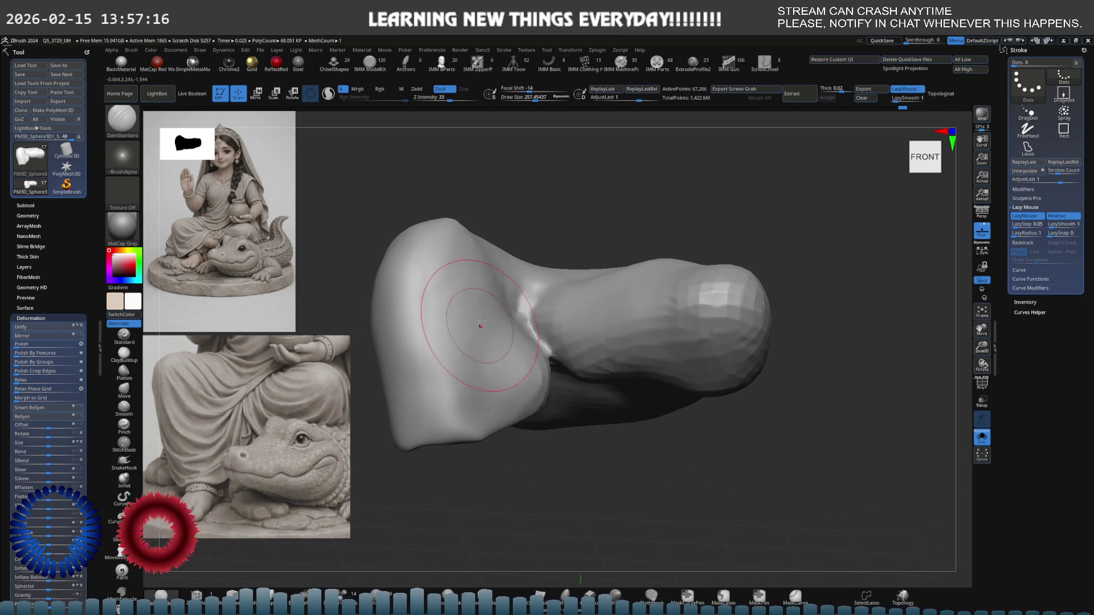
{"action": "mouse_move", "coordinate": [524, 245]}
{"action": "right_mouse_down"}
{"action": "mouse_move", "coordinate": [527, 294]}
{"action": "mouse_move", "coordinate": [573, 268]}
{"action": "mouse_move", "coordinate": [650, 316]}
{"action": "right_mouse_up"}
{"action": "right_click", "coordinate": [564, 292]}
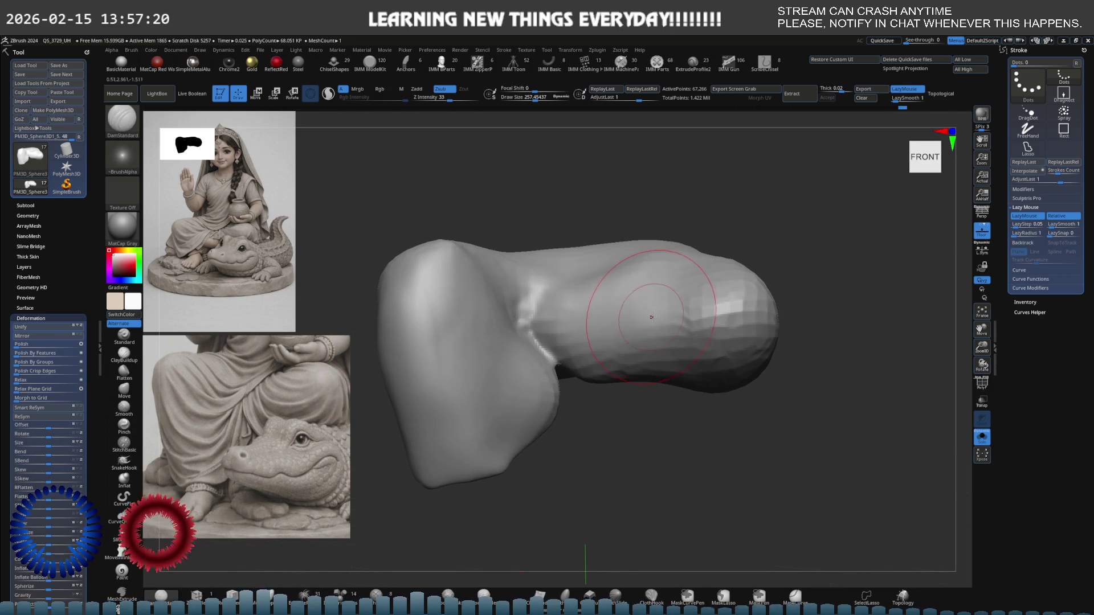
{"action": "key", "text": "shift"}
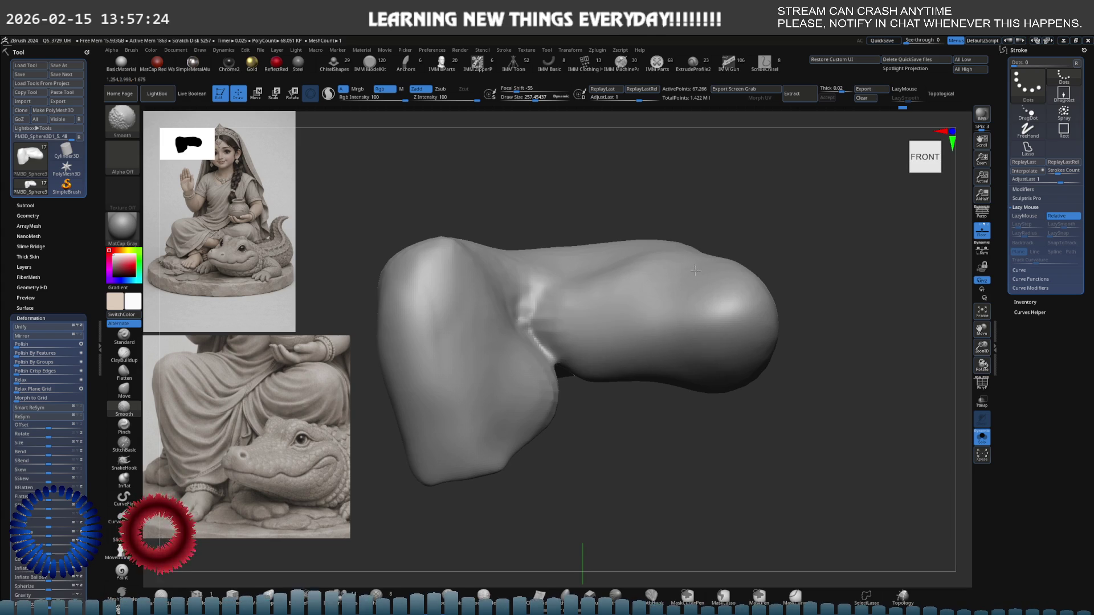
{"action": "mouse_move", "coordinate": [515, 228]}
{"action": "right_mouse_down"}
{"action": "mouse_move", "coordinate": [476, 237]}
{"action": "mouse_move", "coordinate": [460, 227]}
{"action": "mouse_move", "coordinate": [713, 278]}
{"action": "right_mouse_up"}
- Build up the front of the upper fold with ClayBuildup and smooth its wrinkled surface
{"action": "key", "text": "b"}
{"action": "key", "text": "c"}
{"action": "key", "text": "b"}
{"action": "right_click_drag", "start_coordinate": [586, 304], "coordinate": [684, 312]}
{"action": "mouse_move", "coordinate": [684, 311]}
{"action": "left_mouse_down"}
{"action": "mouse_move", "coordinate": [638, 330]}
{"action": "mouse_move", "coordinate": [712, 354]}
{"action": "mouse_move", "coordinate": [569, 313]}
{"action": "mouse_move", "coordinate": [722, 363]}
{"action": "mouse_move", "coordinate": [664, 325]}
{"action": "left_mouse_up"}
{"action": "key", "text": "shift"}
{"action": "left_click_drag", "start_coordinate": [723, 376], "coordinate": [561, 370], "text": "shift"}
{"action": "left_click_drag", "start_coordinate": [424, 261], "coordinate": [312, 124], "text": "shift"}
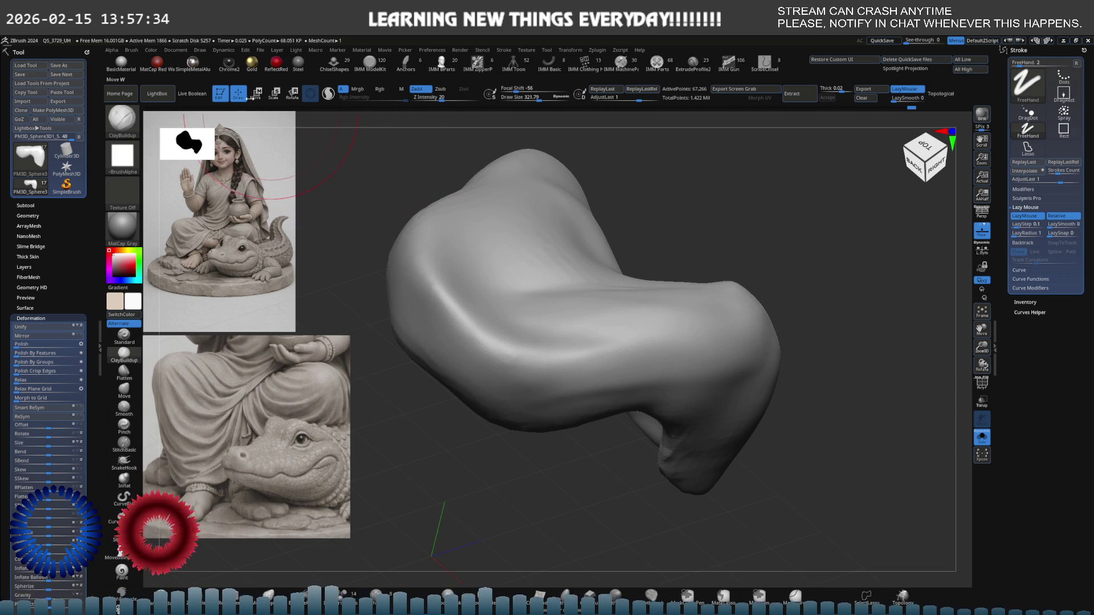
{"action": "left_click", "coordinate": [165, 92]}
- Load Smooth Stronger from the Smooth folder in LightBox's Brush collection
{"action": "left_click", "coordinate": [242, 119]}
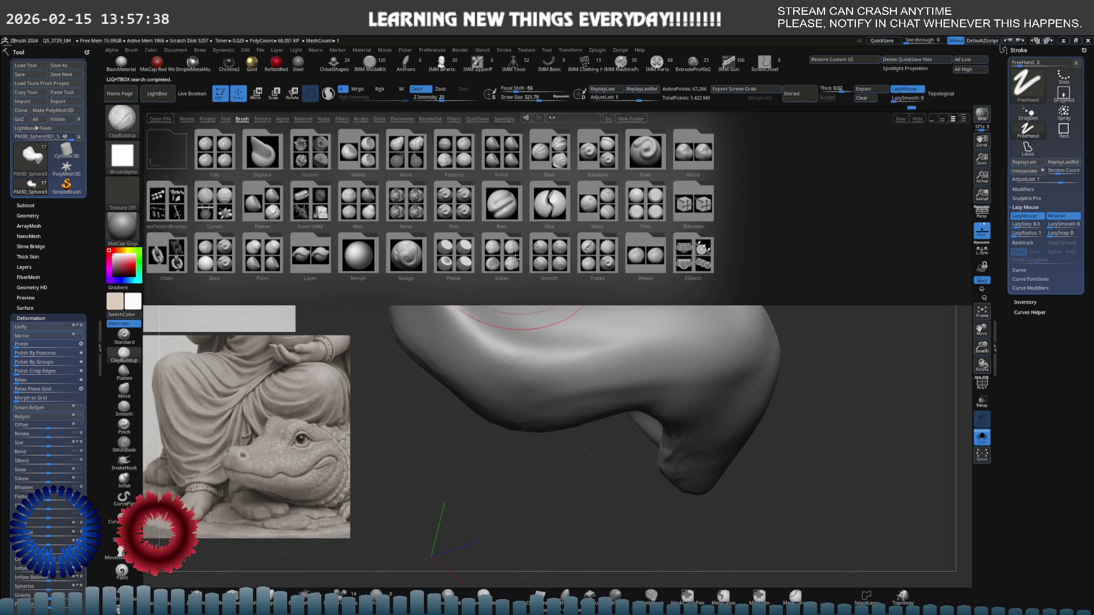
{"action": "scroll", "coordinate": [450, 262], "scroll_direction": "down", "scroll_amount": 2}
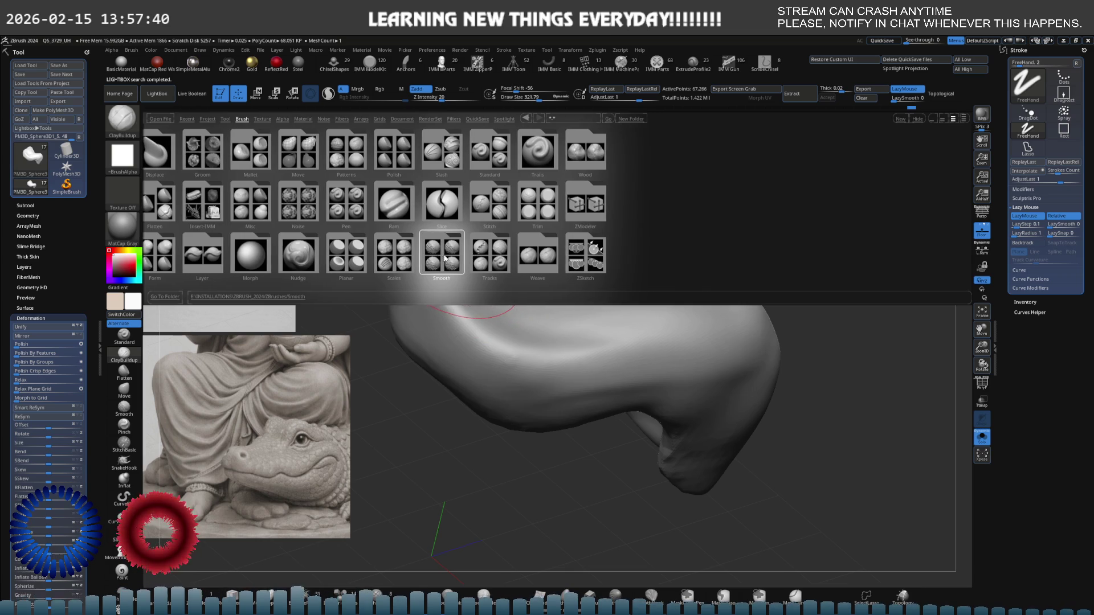
{"action": "left_click", "coordinate": [449, 254]}
{"action": "double_click", "coordinate": [236, 260]}
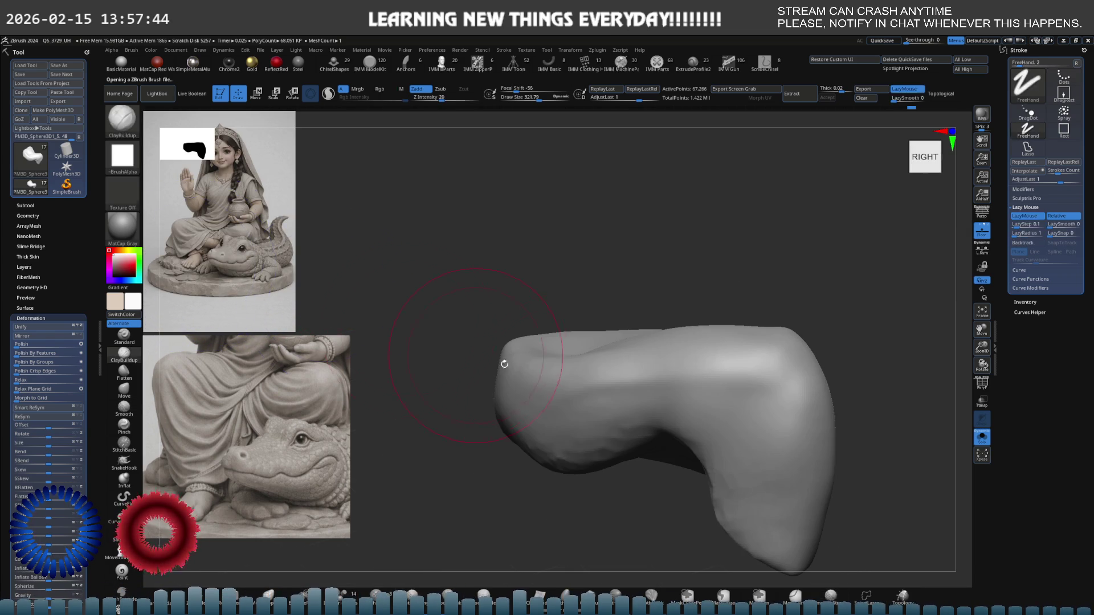
- Smooth away the dark ridge on the lap cloth's left lobe in front view
{"action": "mouse_move", "coordinate": [777, 493]}
{"action": "left_mouse_down"}
{"action": "mouse_move", "coordinate": [645, 386]}
{"action": "mouse_move", "coordinate": [700, 390]}
{"action": "mouse_move", "coordinate": [459, 294]}
{"action": "mouse_move", "coordinate": [467, 320]}
{"action": "mouse_move", "coordinate": [450, 376]}
{"action": "left_mouse_up"}
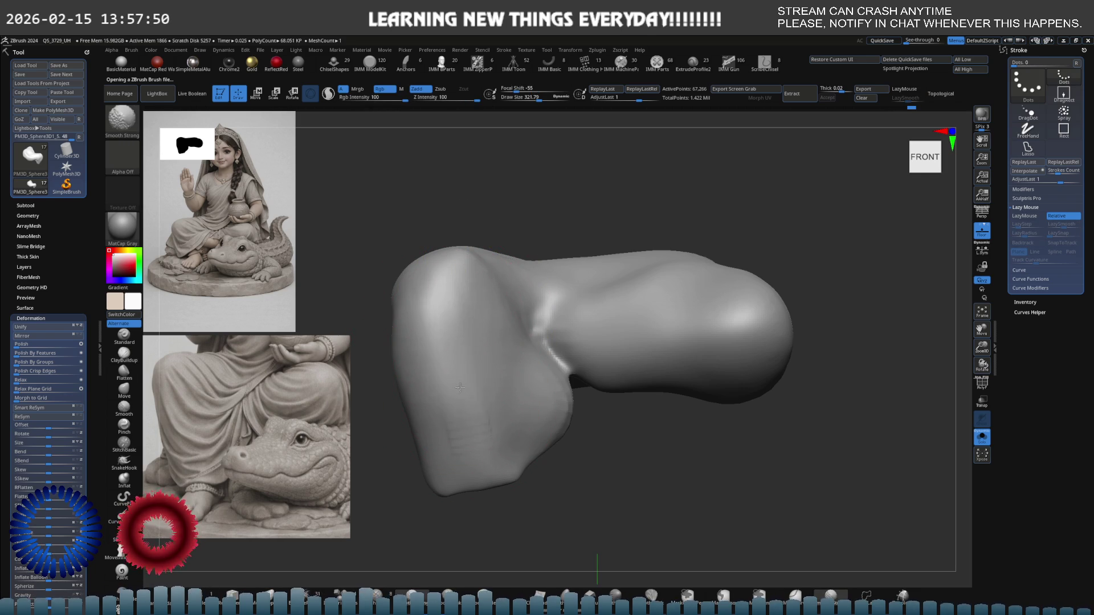
{"action": "key", "text": "s"}
{"action": "left_click_drag", "start_coordinate": [572, 428], "coordinate": [565, 427]}
{"action": "scroll", "coordinate": [541, 433], "scroll_direction": "up", "scroll_amount": 3}
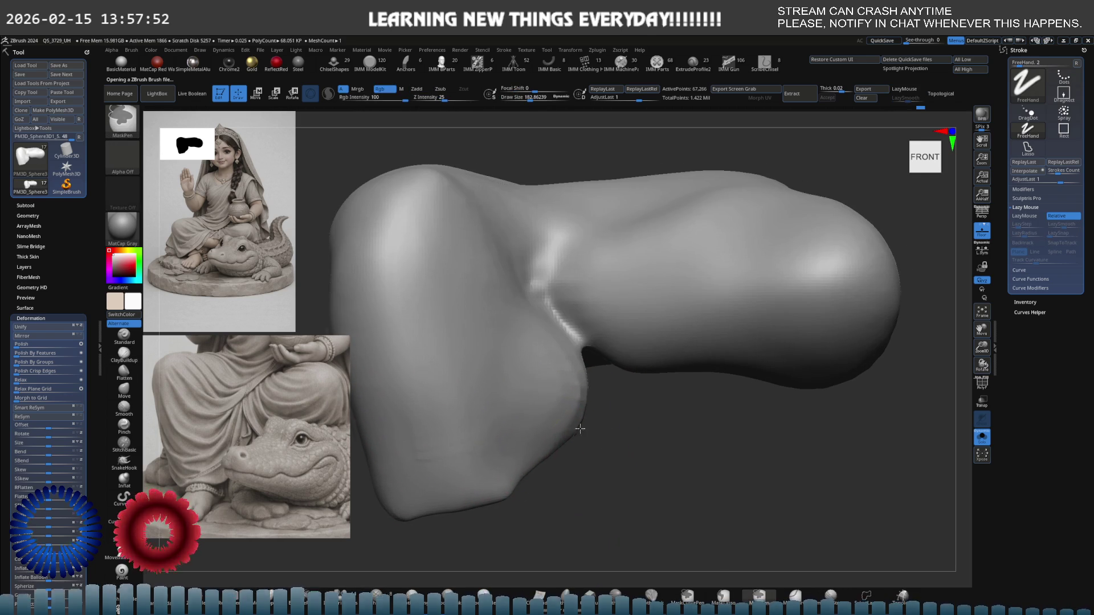
- Shape the hanging flap into a rounder, tapered tip with Move, smooth it, and turn Solo off
{"action": "key", "text": "b"}
{"action": "key", "text": "m"}
{"action": "key", "text": "v"}
{"action": "right_click_drag", "start_coordinate": [449, 502], "coordinate": [540, 442]}
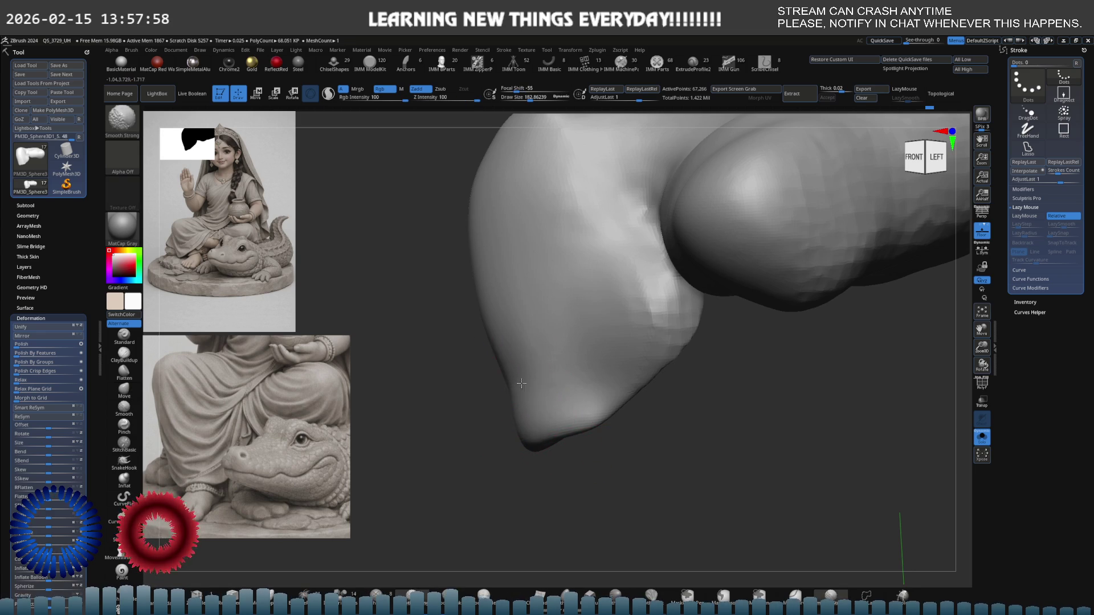
{"action": "right_click_drag", "start_coordinate": [603, 406], "coordinate": [586, 427]}
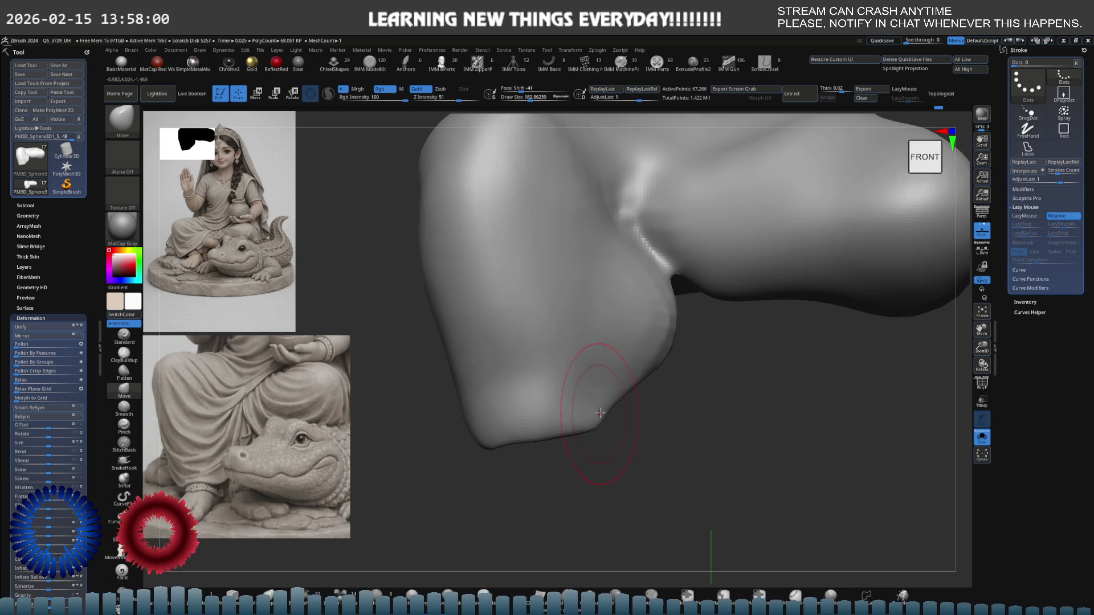
{"action": "scroll", "coordinate": [654, 361], "scroll_direction": "down", "scroll_amount": 5}
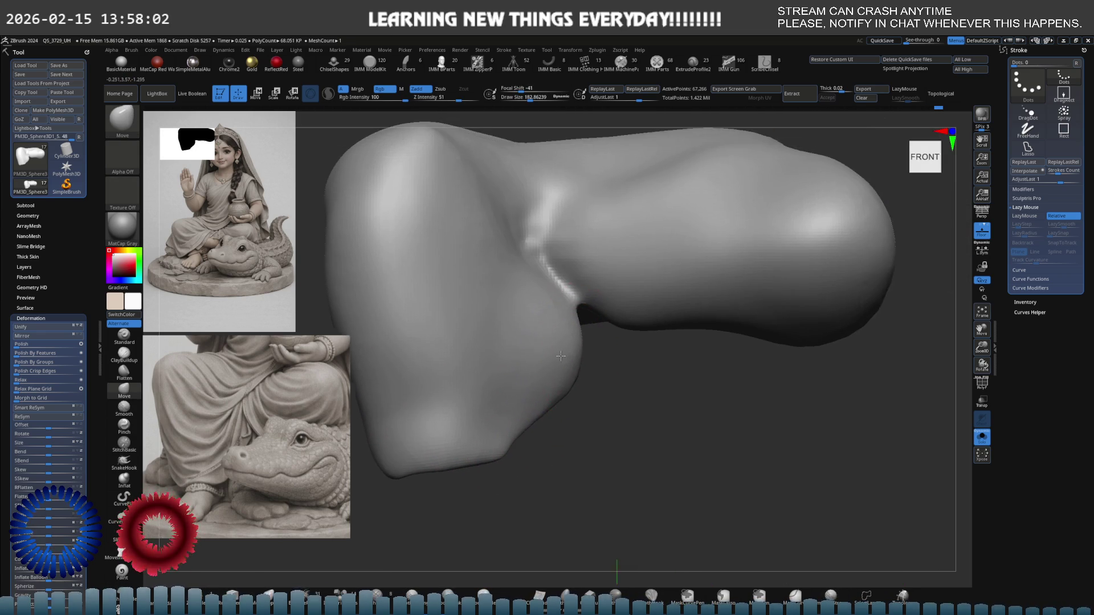
{"action": "mouse_move", "coordinate": [596, 360]}
{"action": "right_mouse_down", "text": "shift"}
{"action": "mouse_move", "coordinate": [653, 343]}
{"action": "mouse_move", "coordinate": [549, 356]}
{"action": "right_mouse_up", "text": "shift"}
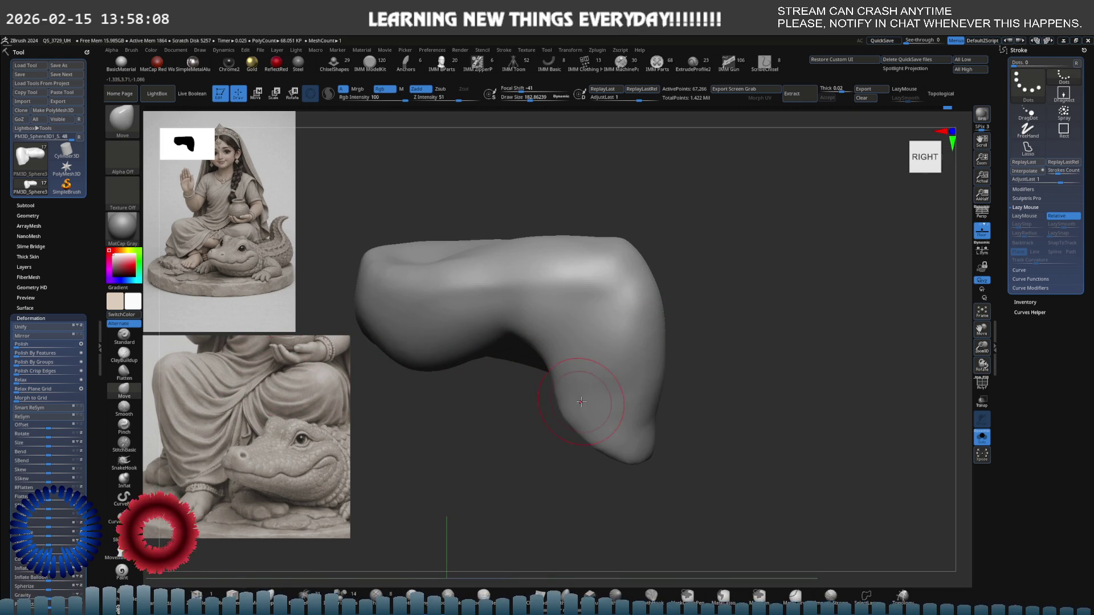
{"action": "key", "text": "shift"}
{"action": "right_click_drag", "start_coordinate": [564, 407], "coordinate": [604, 371]}
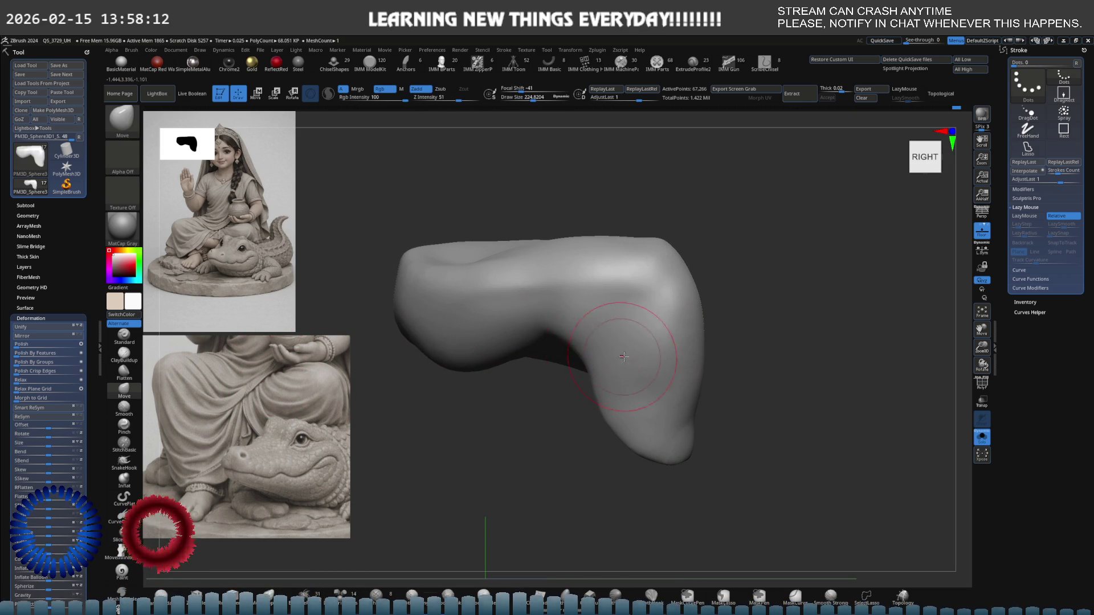
{"action": "key", "text": "ctrl+shift+s"}
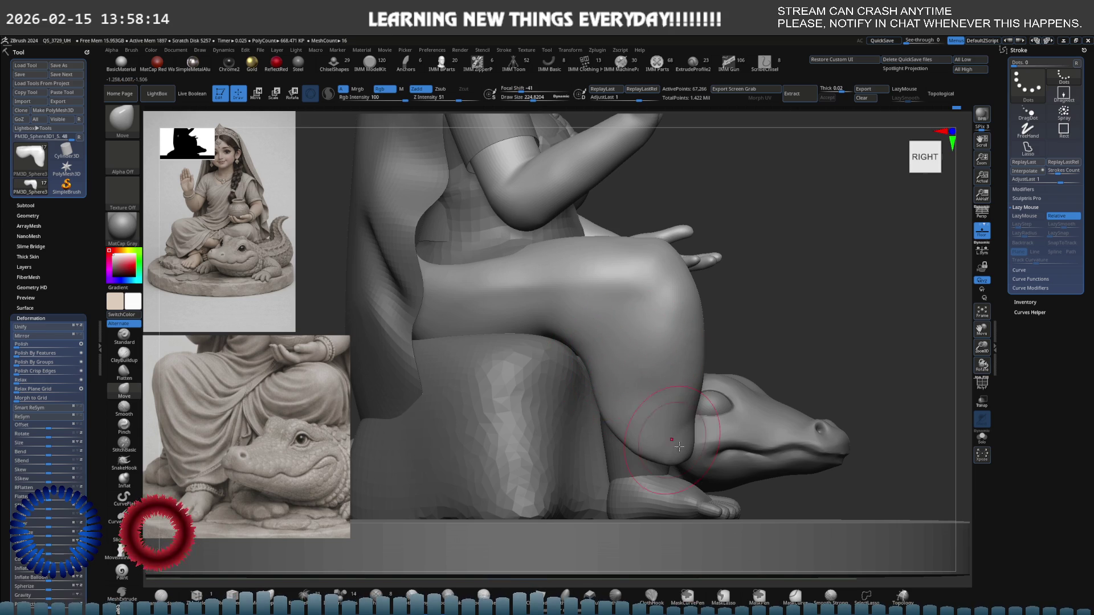
- Enlarge the brush and reshape the calf's edge beside the crocodile head with Move
{"action": "key", "text": "s"}
{"action": "mouse_move", "coordinate": [639, 450]}
{"action": "left_mouse_down"}
{"action": "mouse_move", "coordinate": [682, 457]}
{"action": "mouse_move", "coordinate": [674, 462]}
{"action": "left_mouse_up"}
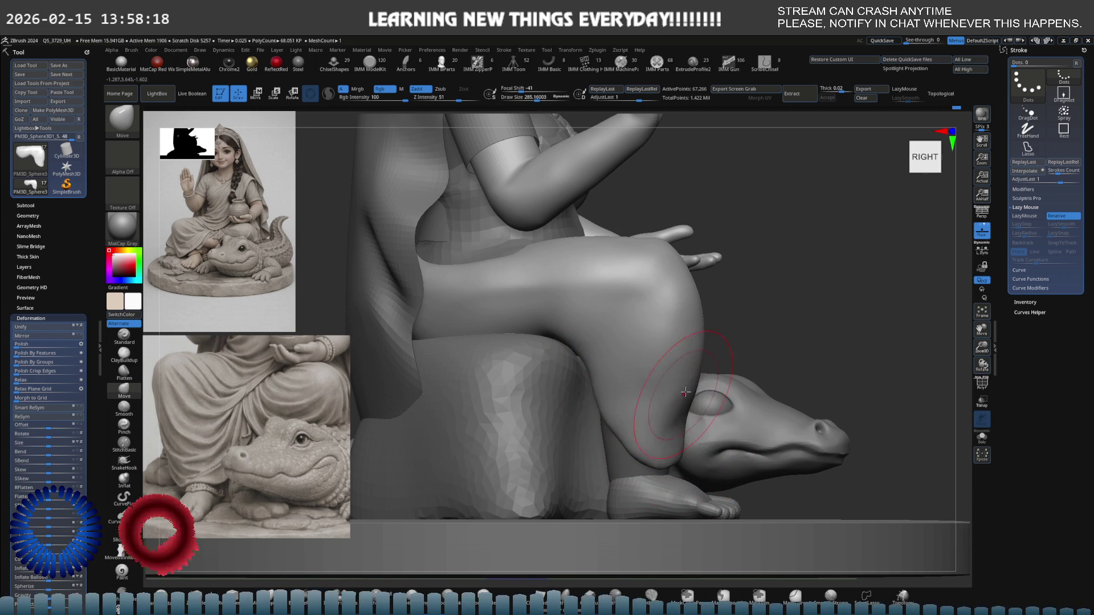
{"action": "left_click_drag", "start_coordinate": [700, 366], "coordinate": [677, 346]}
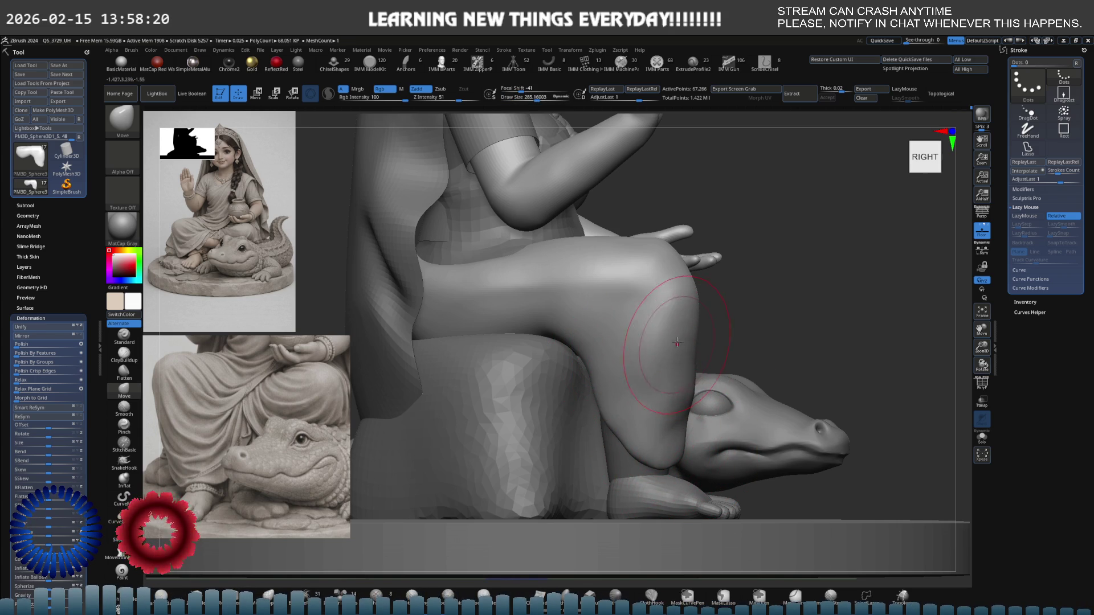
{"action": "right_click_drag", "start_coordinate": [667, 386], "coordinate": [655, 342]}
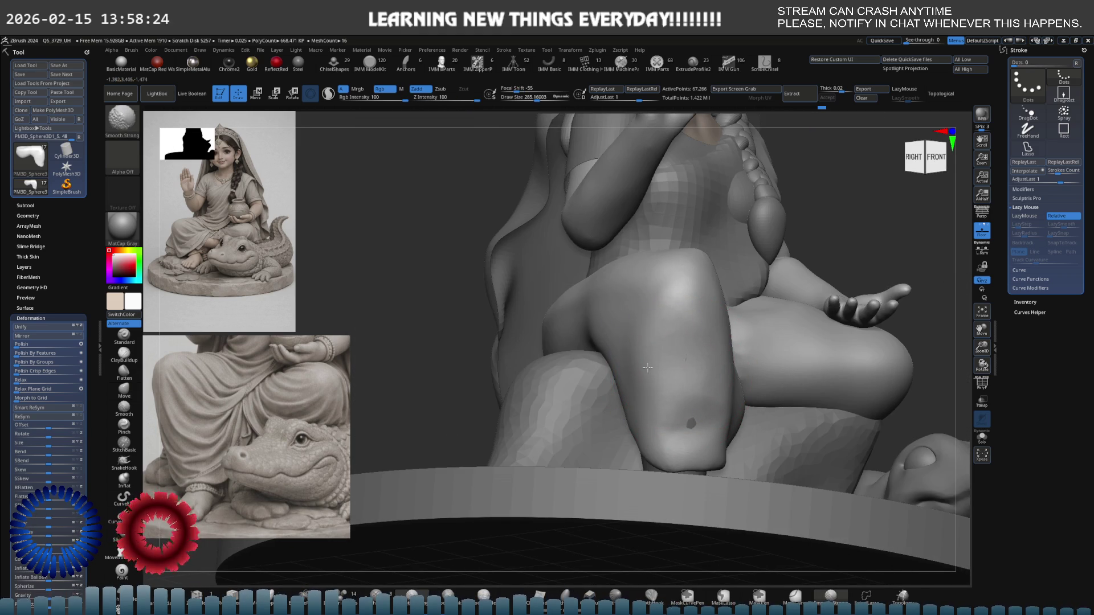
{"action": "mouse_move", "coordinate": [684, 405]}
{"action": "right_mouse_down"}
{"action": "mouse_move", "coordinate": [686, 366]}
{"action": "mouse_move", "coordinate": [642, 324]}
{"action": "right_mouse_up"}
{"action": "key", "text": "b"}
{"action": "key", "text": "c"}
{"action": "key", "text": "b"}
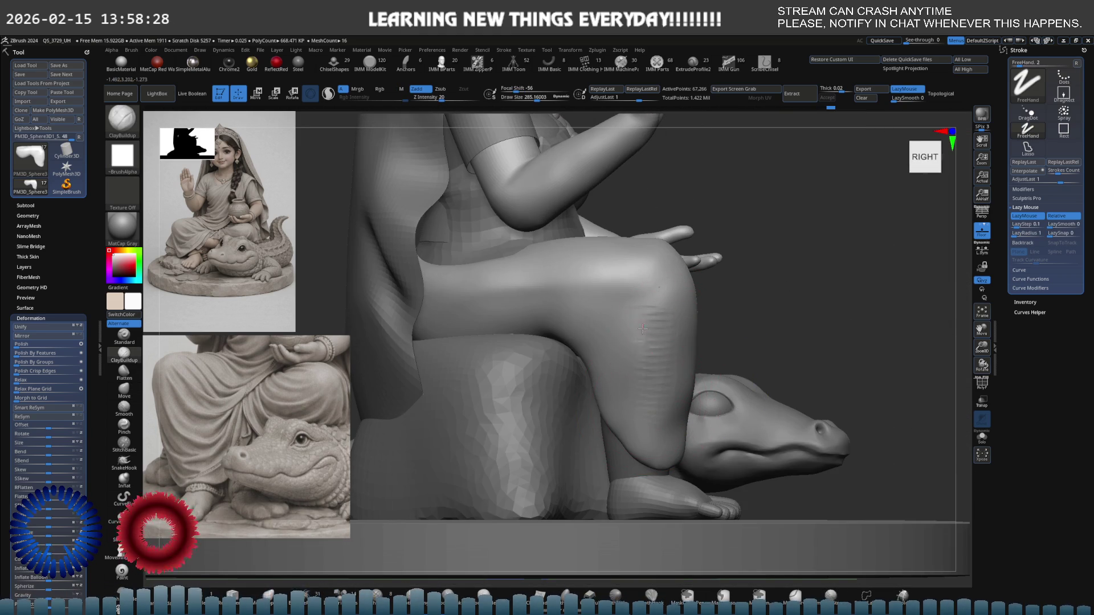
{"action": "key", "text": "b"}
{"action": "key", "text": "m"}
{"action": "key", "text": "v"}
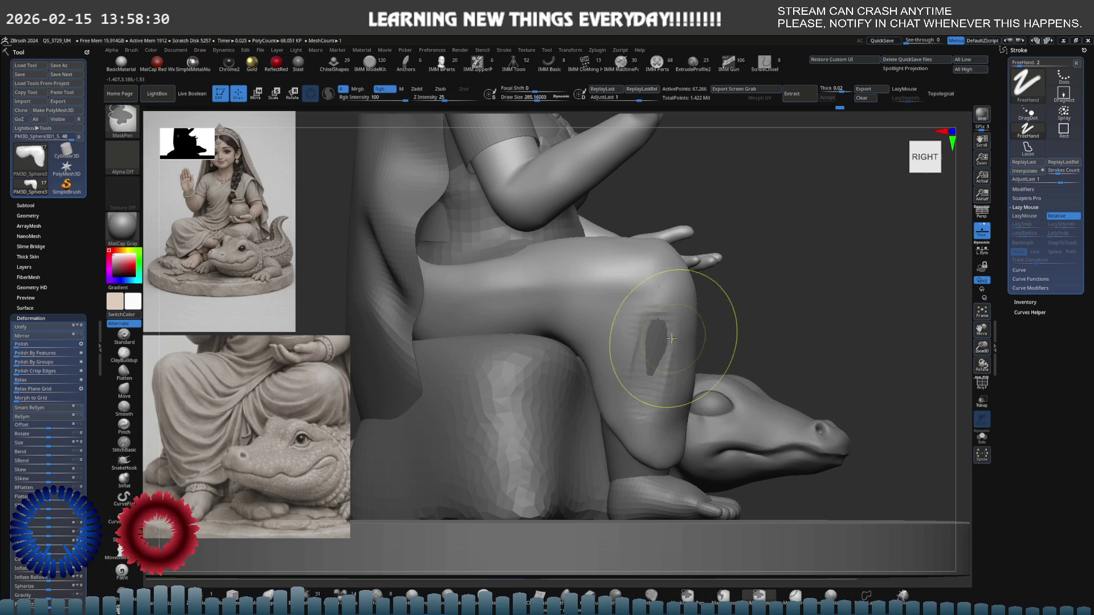
- Smooth the leg surface beside the crocodile with Smooth Strong, checking front and right views
{"action": "right_click_drag", "start_coordinate": [669, 342], "coordinate": [659, 349]}
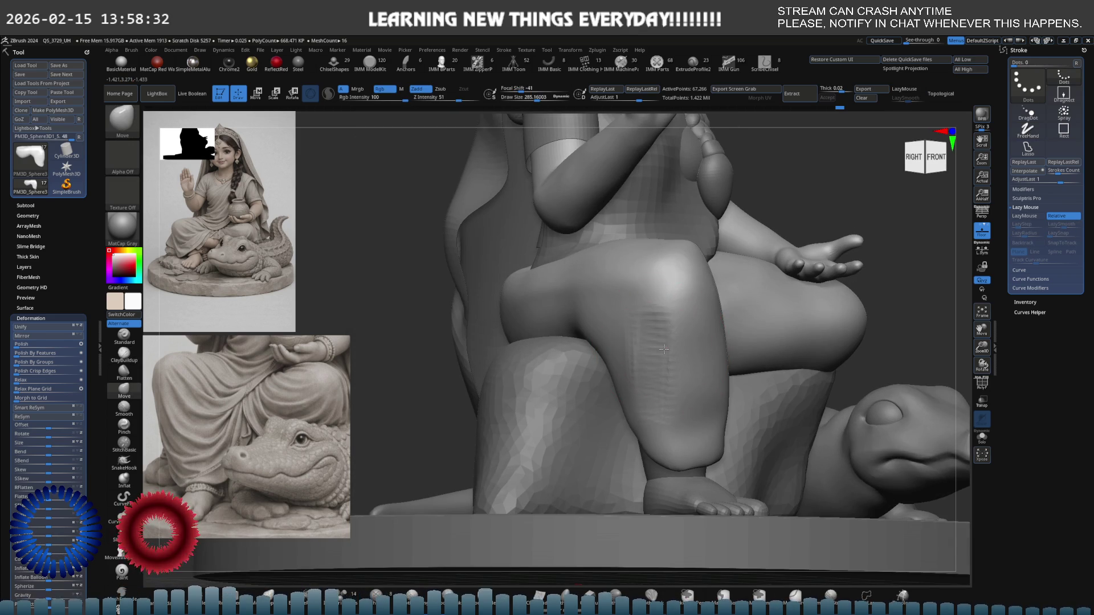
{"action": "key", "text": "shift"}
{"action": "key", "text": "space"}
{"action": "mouse_move", "coordinate": [650, 376]}
{"action": "right_mouse_down"}
{"action": "mouse_move", "coordinate": [713, 395]}
{"action": "mouse_move", "coordinate": [654, 334]}
{"action": "mouse_move", "coordinate": [691, 366]}
{"action": "right_mouse_up"}
{"action": "key", "text": "s"}
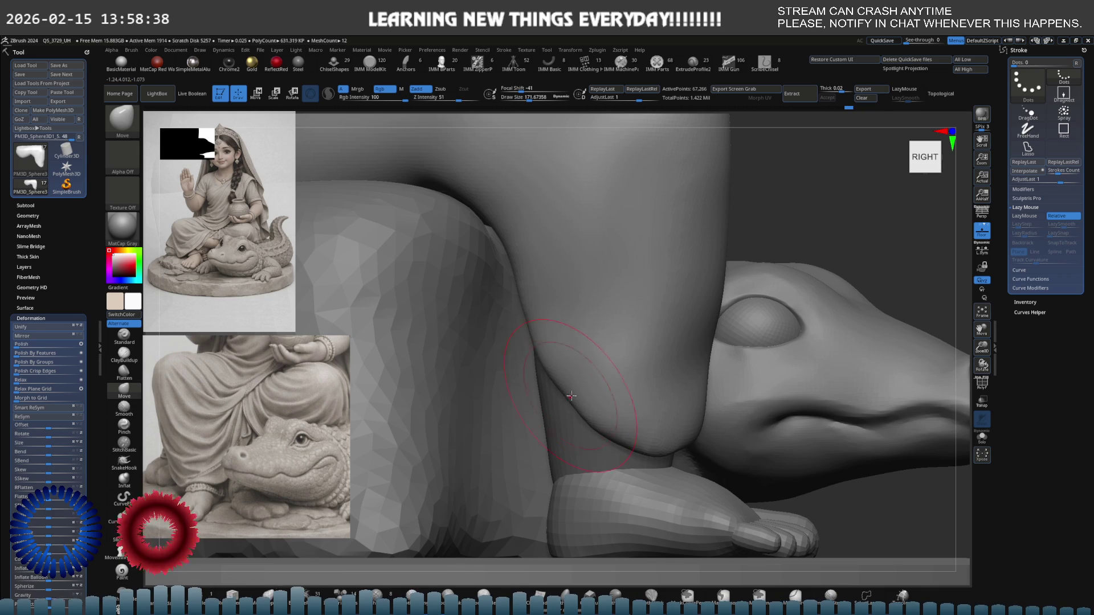
{"action": "key", "text": "shift"}
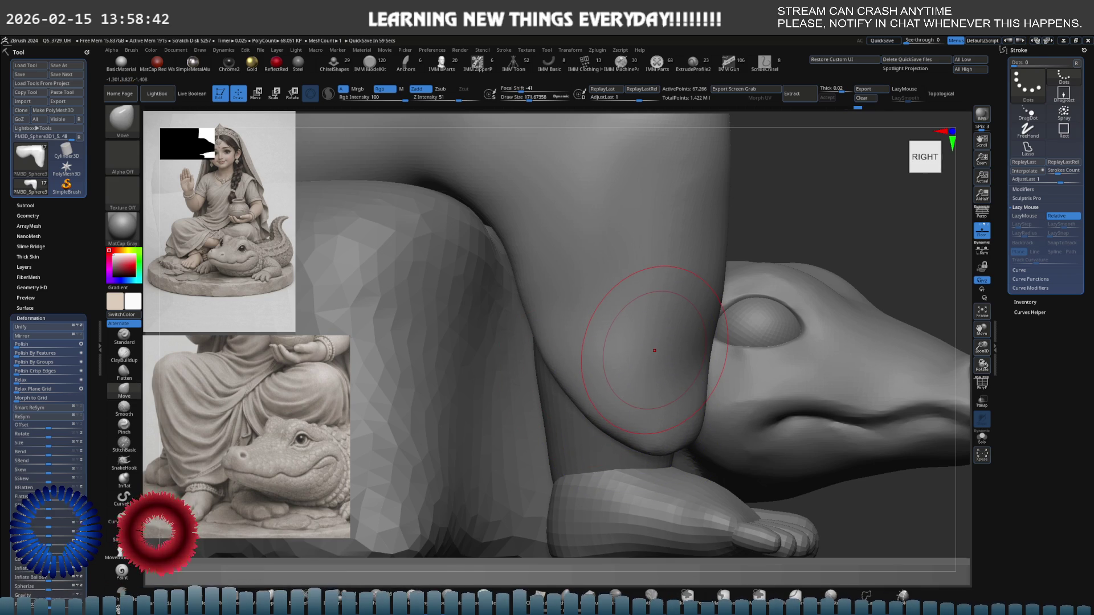
{"action": "mouse_move", "coordinate": [598, 323]}
{"action": "right_mouse_down", "text": "ctrl"}
{"action": "mouse_move", "coordinate": [630, 317]}
{"action": "mouse_move", "coordinate": [627, 332]}
{"action": "mouse_move", "coordinate": [547, 336]}
{"action": "mouse_move", "coordinate": [563, 388]}
{"action": "mouse_move", "coordinate": [488, 354]}
{"action": "mouse_move", "coordinate": [495, 365]}
{"action": "right_mouse_up", "text": "ctrl"}
{"action": "key", "text": "b"}
{"action": "key", "text": "c"}
{"action": "key", "text": "b"}
{"action": "left_click_drag", "start_coordinate": [489, 402], "coordinate": [450, 429], "text": "shift"}
{"action": "mouse_move", "coordinate": [450, 387]}
{"action": "right_mouse_down"}
{"action": "mouse_move", "coordinate": [433, 393]}
{"action": "mouse_move", "coordinate": [452, 405]}
{"action": "mouse_move", "coordinate": [479, 376]}
{"action": "mouse_move", "coordinate": [510, 387]}
{"action": "mouse_move", "coordinate": [577, 308]}
{"action": "mouse_move", "coordinate": [609, 291]}
{"action": "mouse_move", "coordinate": [671, 308]}
{"action": "mouse_move", "coordinate": [680, 341]}
{"action": "mouse_move", "coordinate": [670, 341]}
{"action": "right_mouse_up"}
{"action": "key", "text": "shift"}
- Select subtool 15, isolate it with Solo and subdivide it with Ctrl+D
{"action": "left_click", "coordinate": [679, 341], "text": "alt"}
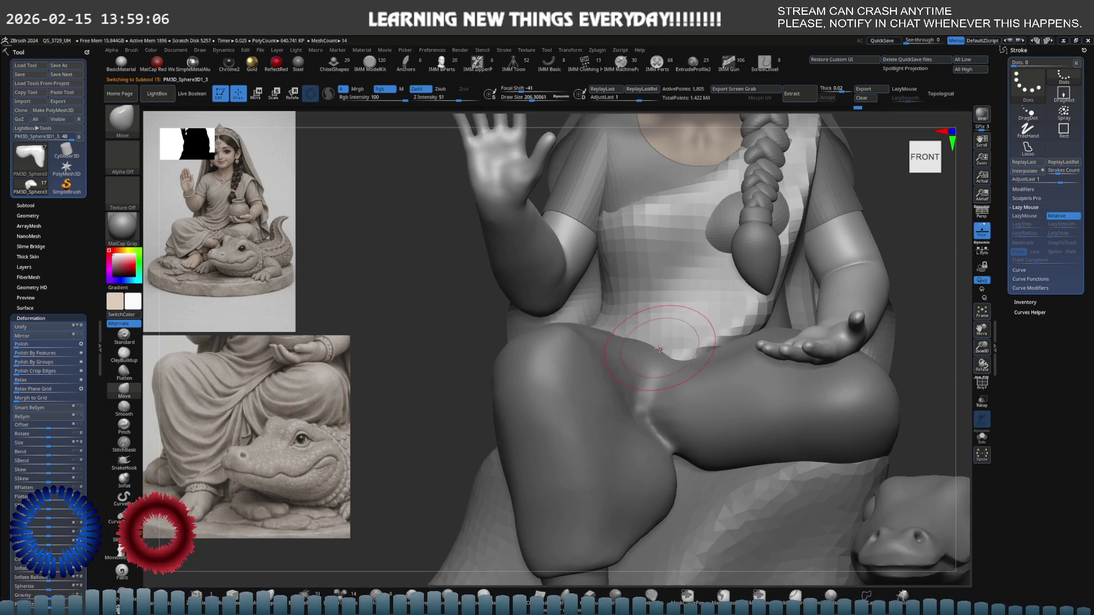
{"action": "key", "text": "ctrl+shift+f"}
{"action": "key", "text": "s"}
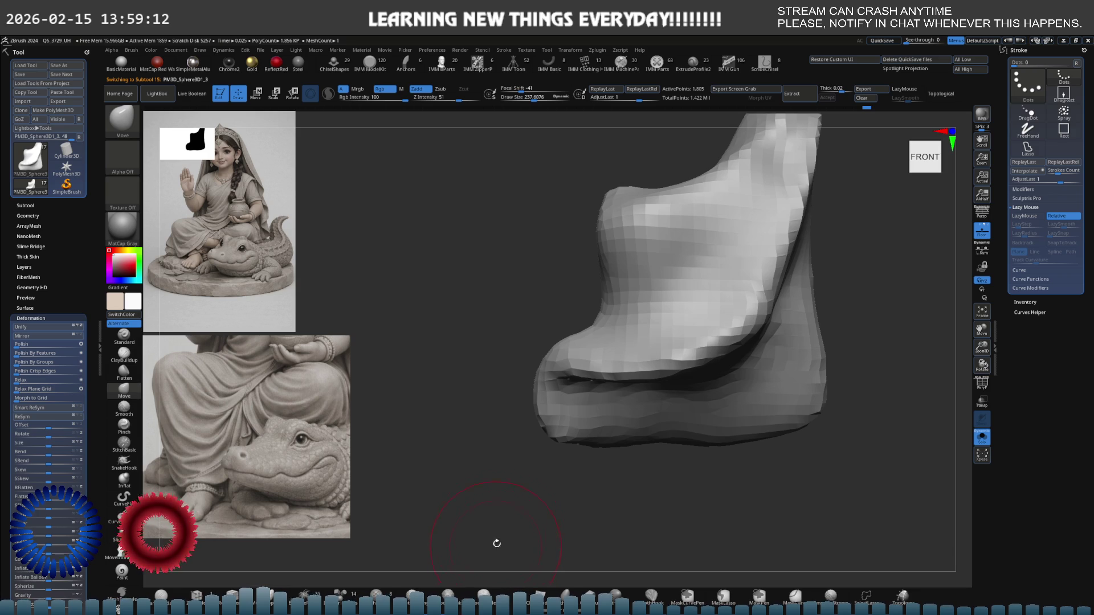
{"action": "key", "text": "ctrl+d"}
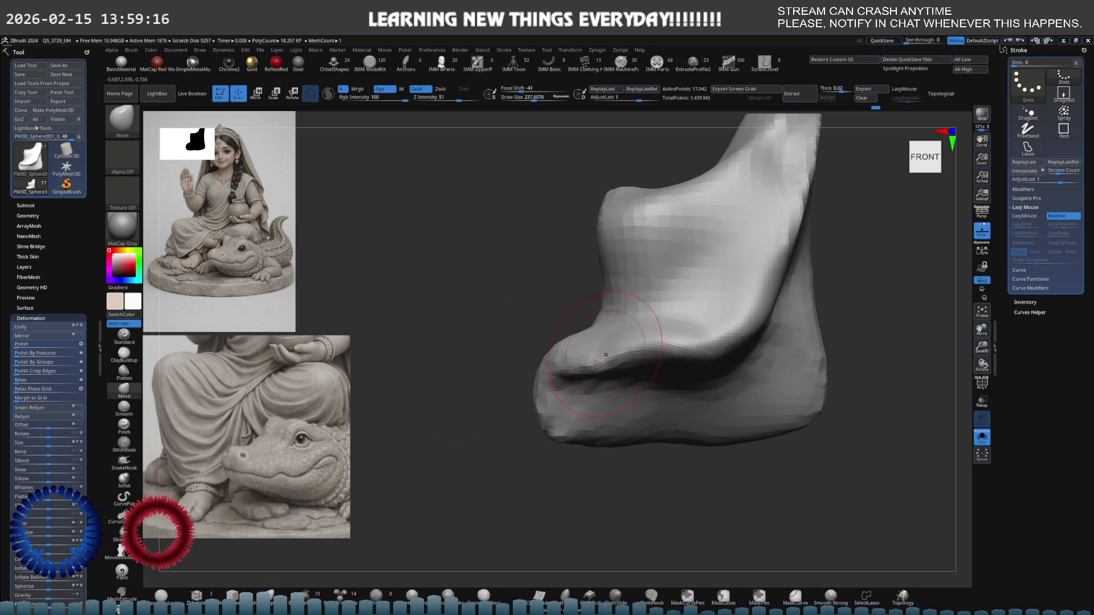
{"action": "key", "text": "ctrl+shift+s"}
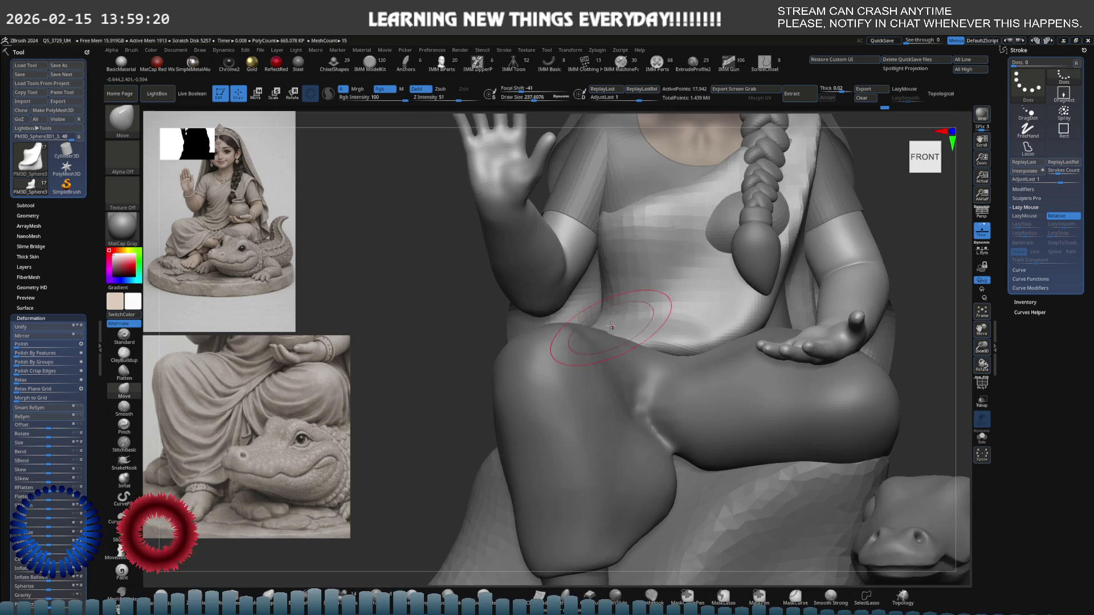
{"action": "key", "text": "ctrl+shift+s"}
- Shift-smooth the lap cloth's fold over the knee, toggling Solo to compare
{"action": "right_click_drag", "start_coordinate": [592, 358], "coordinate": [578, 342]}
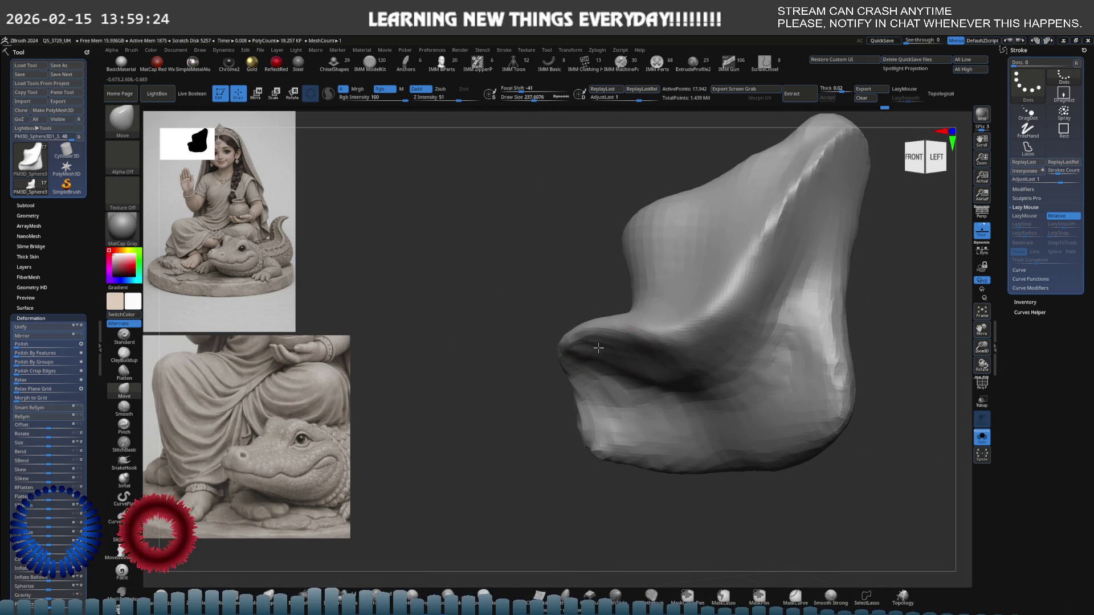
{"action": "key", "text": "shift"}
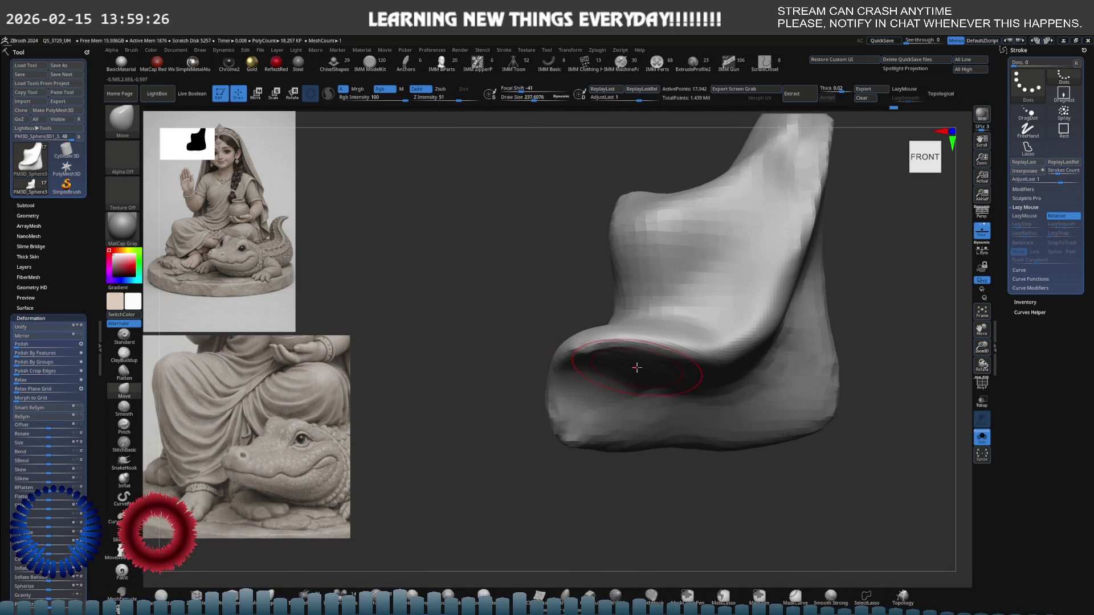
{"action": "key", "text": "ctrl+shift+s"}
{"action": "right_click_drag", "start_coordinate": [611, 378], "coordinate": [622, 359]}
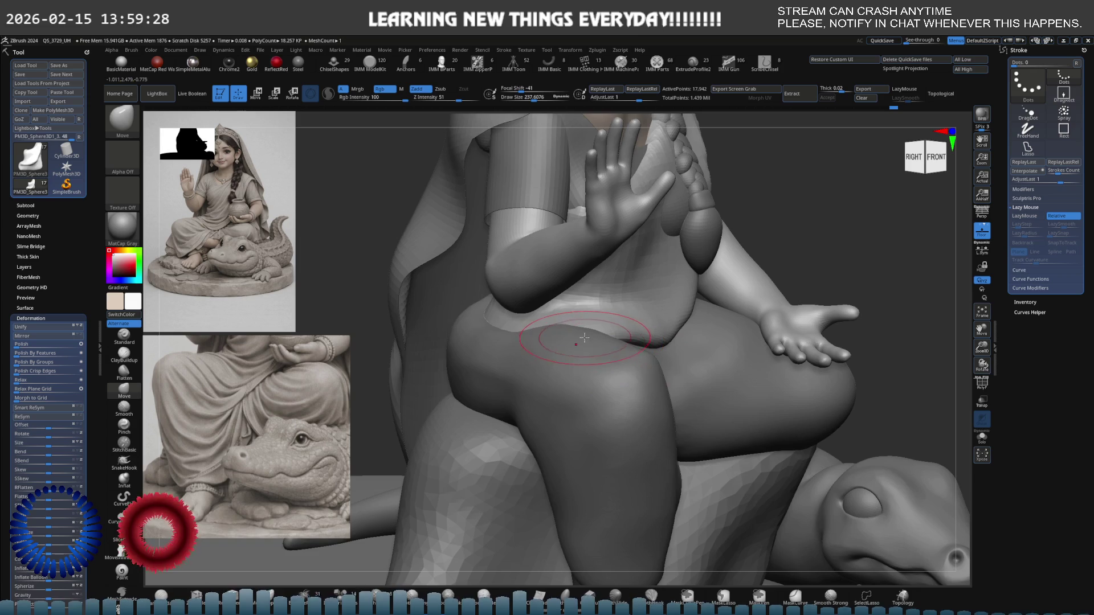
{"action": "key", "text": "ctrl+shift+s"}
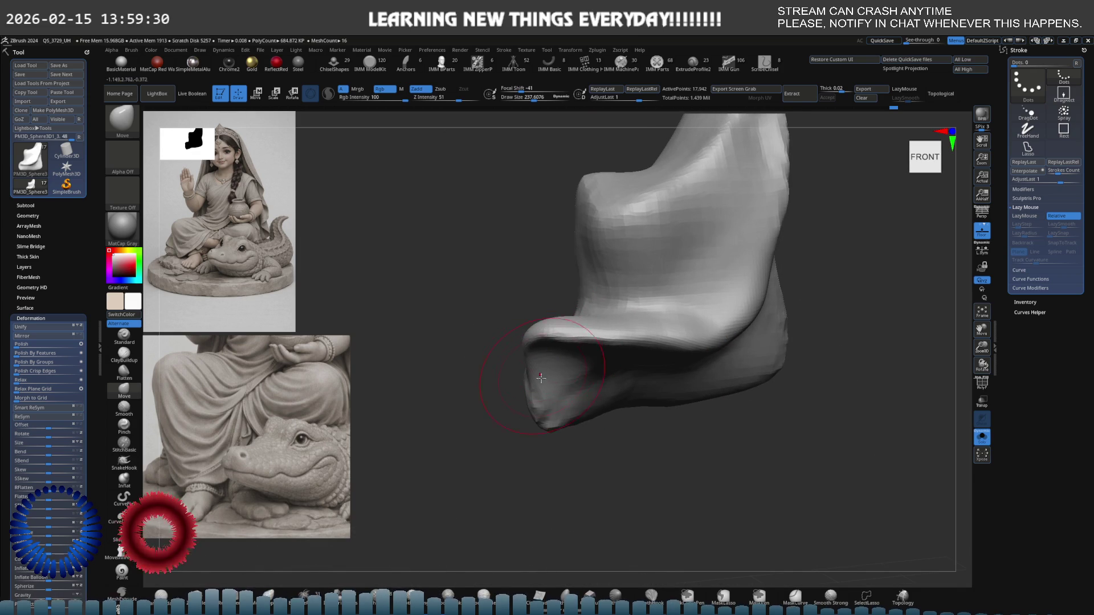
{"action": "right_click_drag", "start_coordinate": [557, 357], "coordinate": [589, 349]}
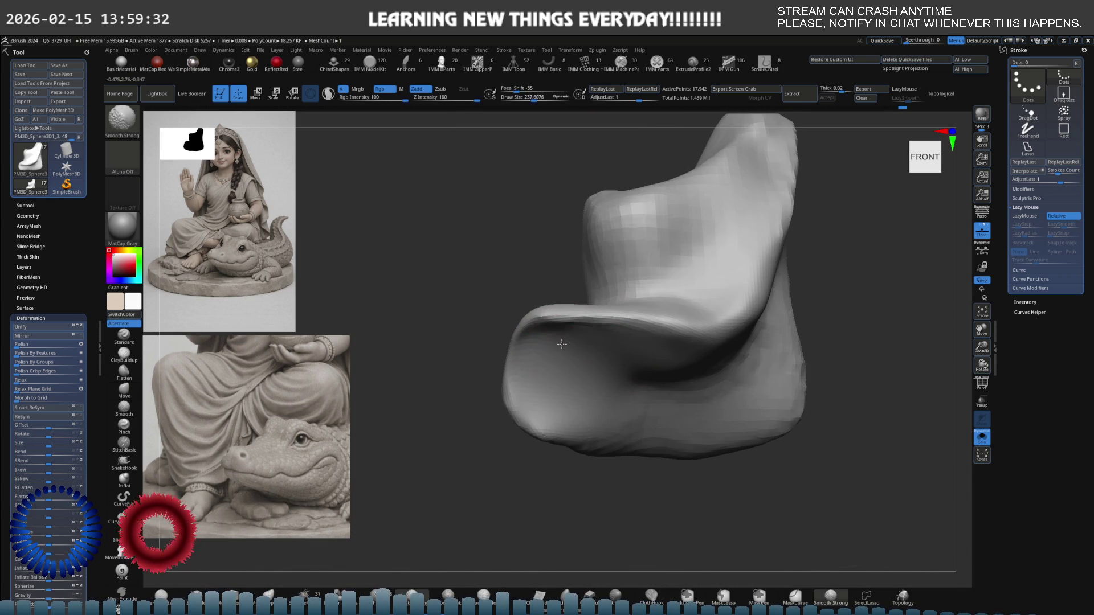
- Push the inner knee surface in where the cloth meets the hip and seat
{"action": "key", "text": "ctrl+shift+s"}
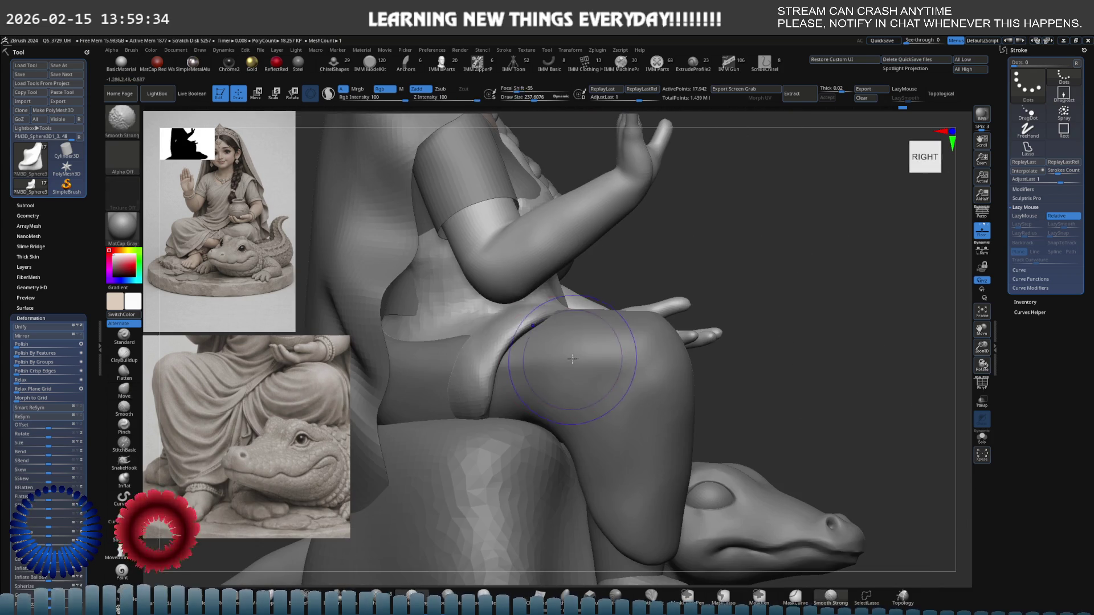
{"action": "mouse_move", "coordinate": [522, 329]}
{"action": "left_mouse_down"}
{"action": "mouse_move", "coordinate": [494, 357]}
{"action": "mouse_move", "coordinate": [450, 341]}
{"action": "mouse_move", "coordinate": [456, 353]}
{"action": "mouse_move", "coordinate": [413, 391]}
{"action": "left_mouse_up"}
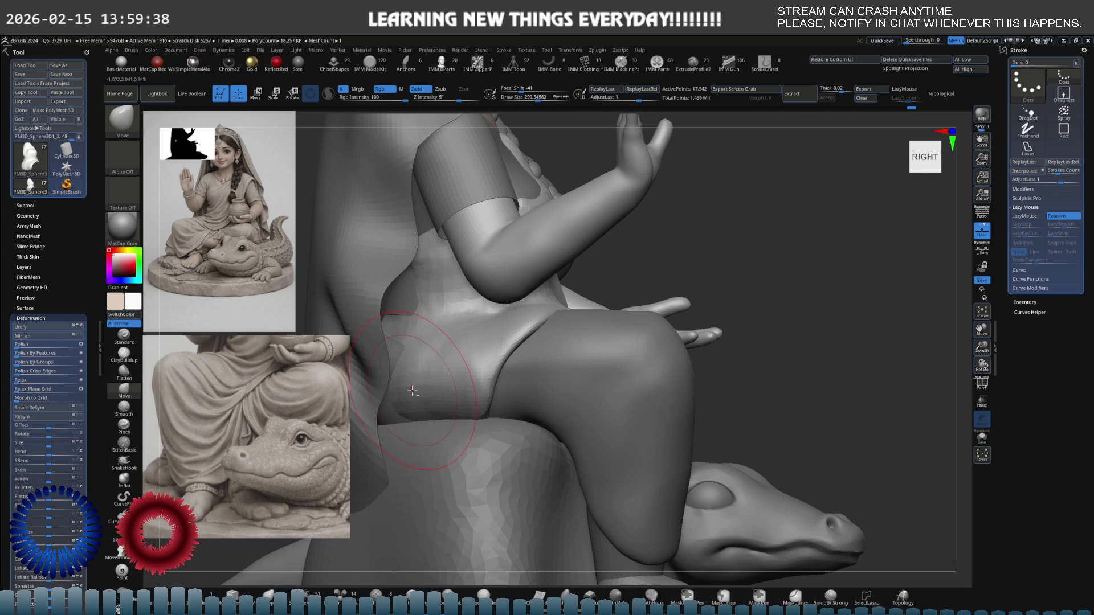
{"action": "key", "text": "ctrl+shift+s"}
{"action": "right_click_drag", "start_coordinate": [415, 383], "coordinate": [458, 343]}
{"action": "key", "text": "ctrl+shift+s"}
{"action": "right_click_drag", "start_coordinate": [540, 329], "coordinate": [512, 361]}
- Select PM3D_Sphere3D1_5, Solo it and move its left end into place
{"action": "left_click", "coordinate": [657, 338], "text": "alt"}
{"action": "key", "text": "ctrl+shift+s"}
{"action": "right_click_drag", "start_coordinate": [496, 342], "coordinate": [471, 339]}
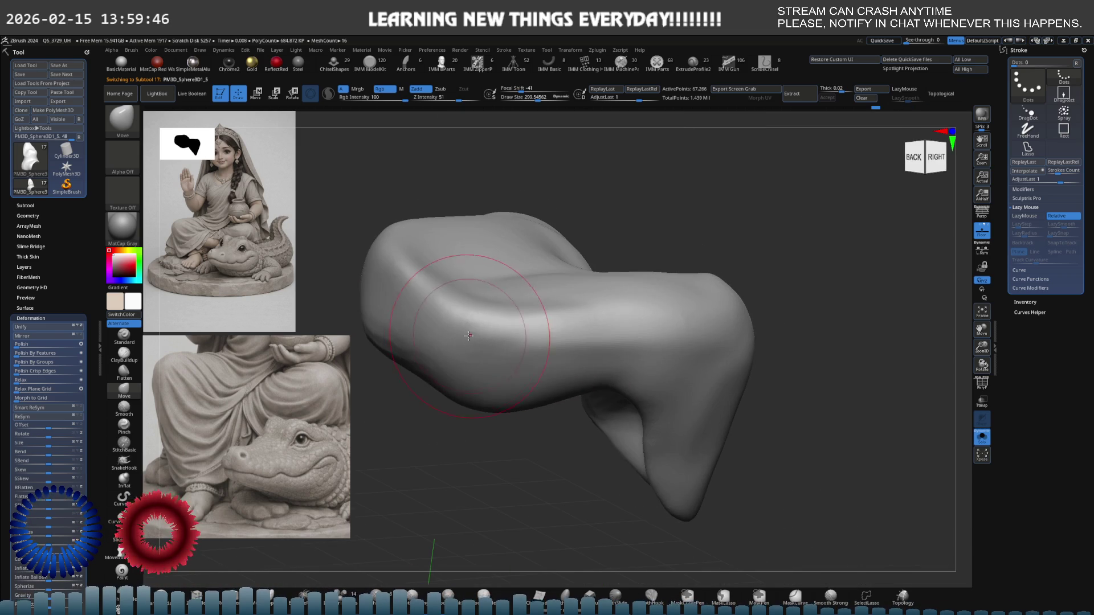
{"action": "mouse_move", "coordinate": [444, 327]}
{"action": "left_mouse_down"}
{"action": "mouse_move", "coordinate": [380, 319]}
{"action": "mouse_move", "coordinate": [370, 299]}
{"action": "left_mouse_up"}
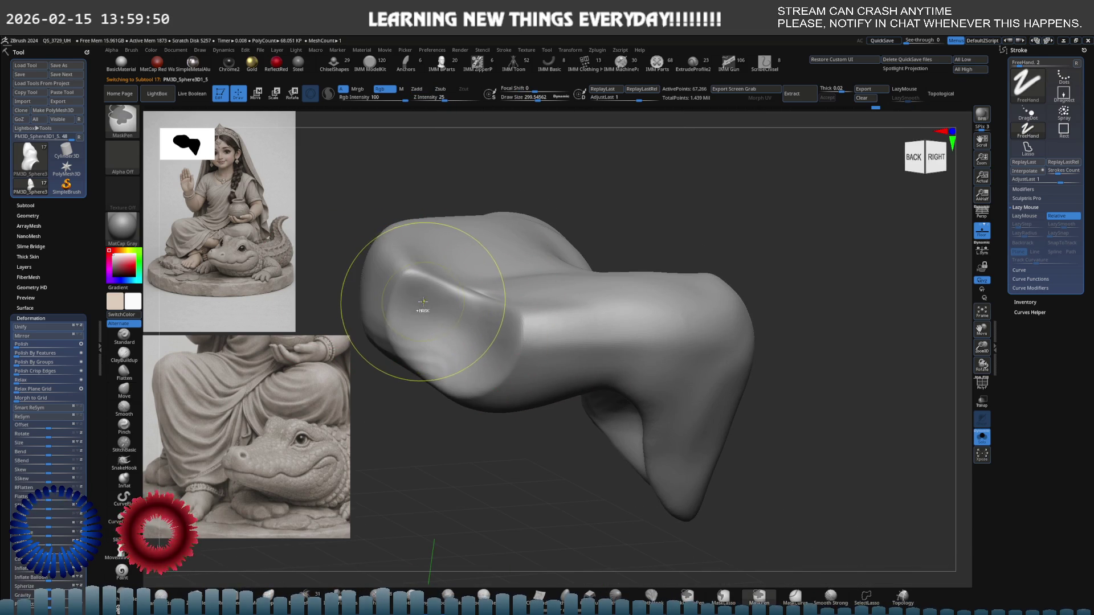
{"action": "key", "text": "b"}
{"action": "key", "text": "m"}
{"action": "key", "text": "v"}
{"action": "mouse_move", "coordinate": [433, 297]}
{"action": "right_mouse_down"}
{"action": "mouse_move", "coordinate": [482, 293]}
{"action": "mouse_move", "coordinate": [487, 265]}
{"action": "mouse_move", "coordinate": [490, 299]}
{"action": "right_mouse_up"}
- Lasso-hide the thigh piece's extra left end and close and remesh the open cut
{"action": "mouse_move", "coordinate": [490, 299]}
{"action": "left_mouse_down", "text": "ctrl+alt+shift"}
{"action": "mouse_move", "coordinate": [513, 228]}
{"action": "mouse_move", "coordinate": [524, 377]}
{"action": "mouse_move", "coordinate": [480, 378]}
{"action": "left_mouse_up", "text": "ctrl+alt+shift"}
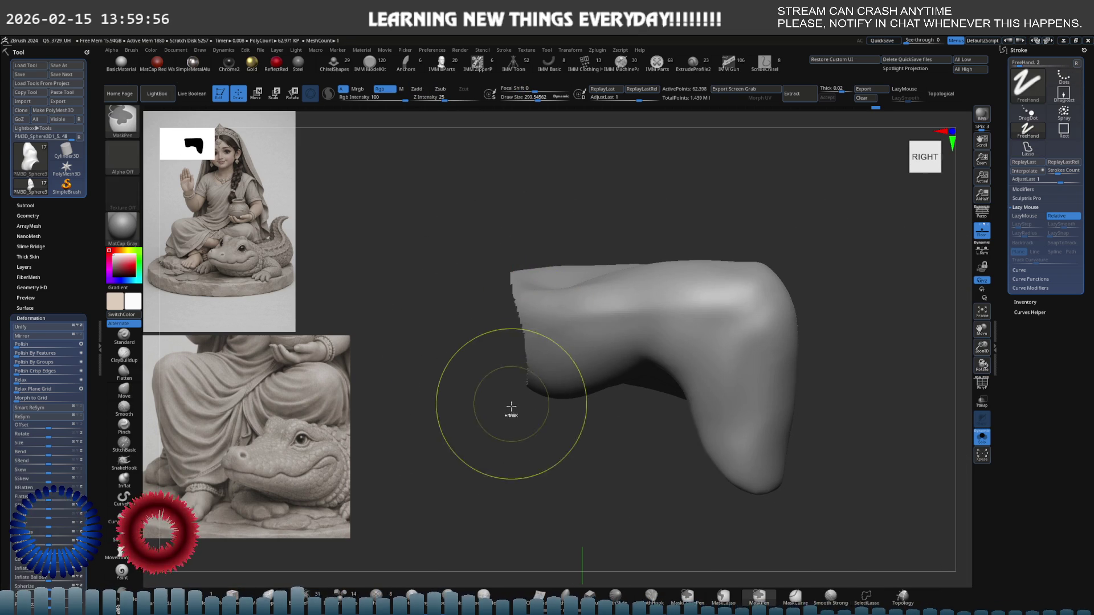
{"action": "right_click_drag", "start_coordinate": [510, 391], "coordinate": [484, 440]}
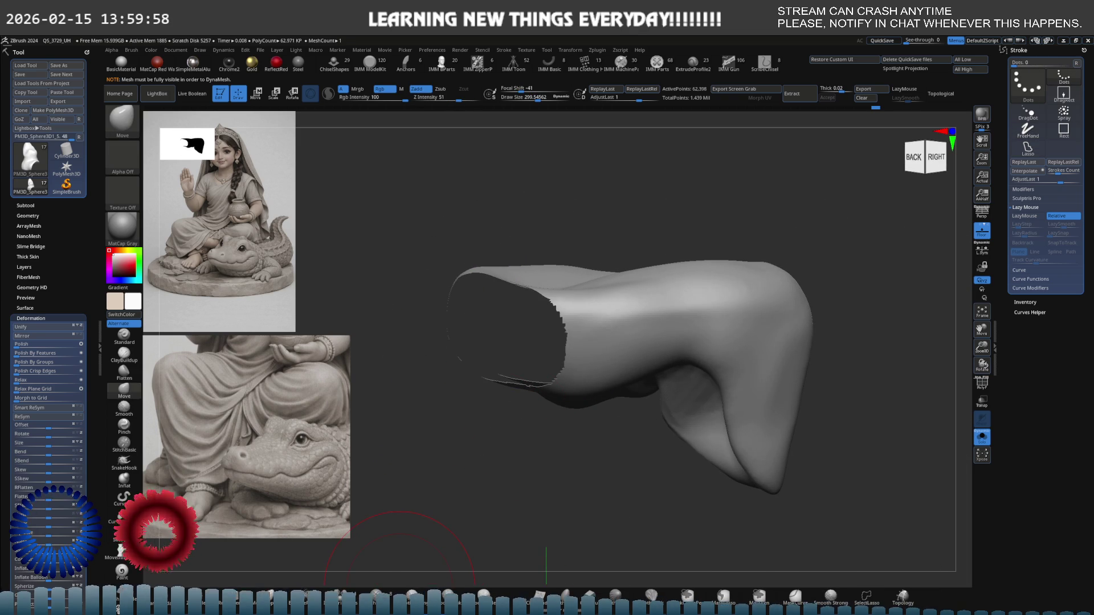
{"action": "left_click_drag", "start_coordinate": [489, 500], "coordinate": [467, 467], "text": "ctrl"}
{"action": "right_click_drag", "start_coordinate": [488, 439], "coordinate": [486, 397]}
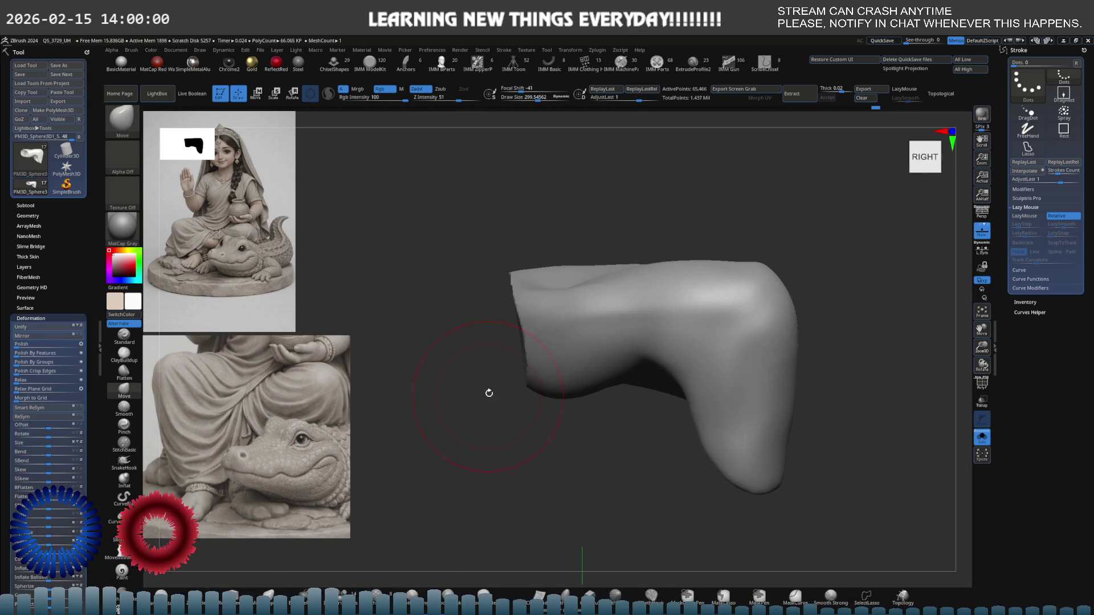
- Show the whole figurine again and return to the Move brush on the leg
{"action": "key", "text": "shift+s"}
{"action": "mouse_move", "coordinate": [525, 346]}
{"action": "right_mouse_down", "text": "ctrl"}
{"action": "mouse_move", "coordinate": [528, 297]}
{"action": "mouse_move", "coordinate": [566, 317]}
{"action": "mouse_move", "coordinate": [554, 316]}
{"action": "mouse_move", "coordinate": [624, 321]}
{"action": "mouse_move", "coordinate": [589, 298]}
{"action": "mouse_move", "coordinate": [605, 318]}
{"action": "mouse_move", "coordinate": [541, 323]}
{"action": "mouse_move", "coordinate": [575, 326]}
{"action": "right_mouse_up", "text": "ctrl"}
{"action": "key", "text": "b"}
{"action": "key", "text": "m"}
{"action": "key", "text": "v"}
{"action": "left_click", "coordinate": [620, 315], "text": "alt"}
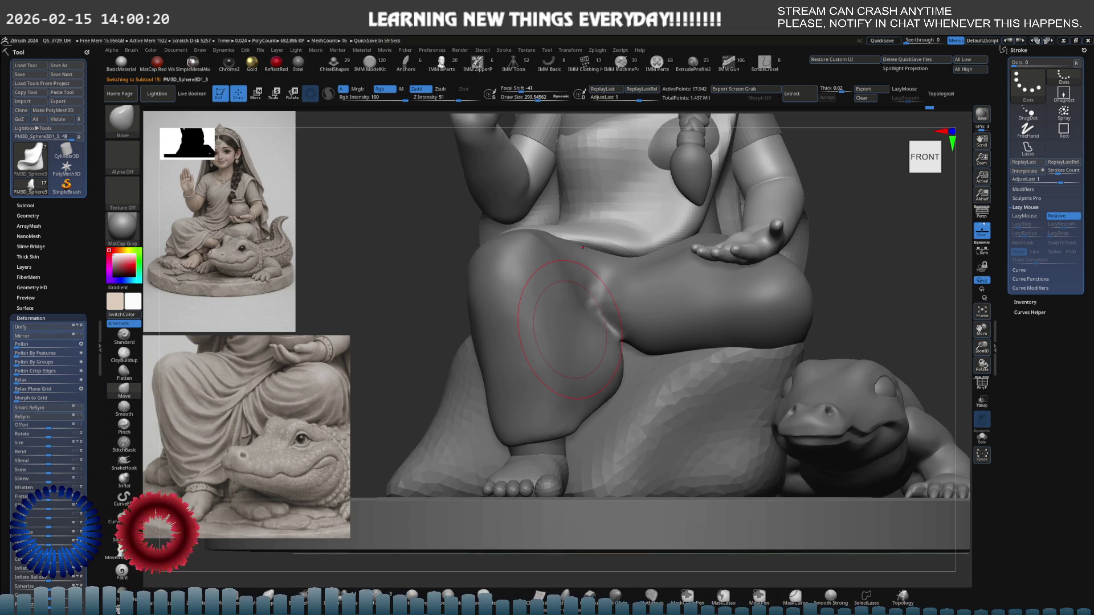
- Shrink the brush, mask the knee and deepen its diagonal fold with the Move brush
{"action": "key", "text": "s"}
{"action": "left_click_drag", "start_coordinate": [541, 360], "coordinate": [533, 360]}
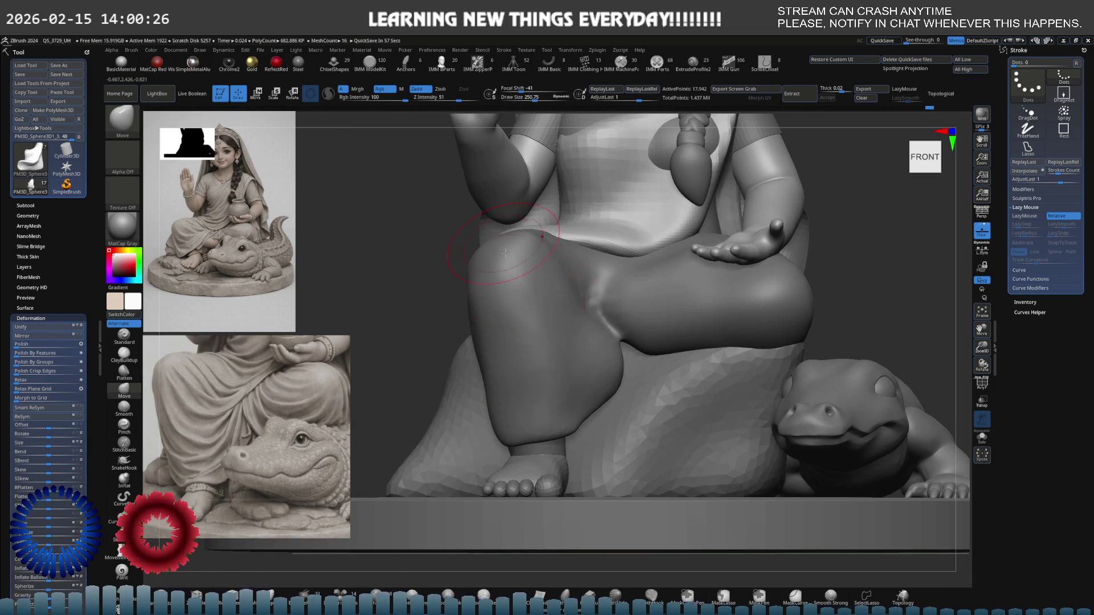
{"action": "scroll", "coordinate": [545, 372], "scroll_direction": "up", "scroll_amount": 3}
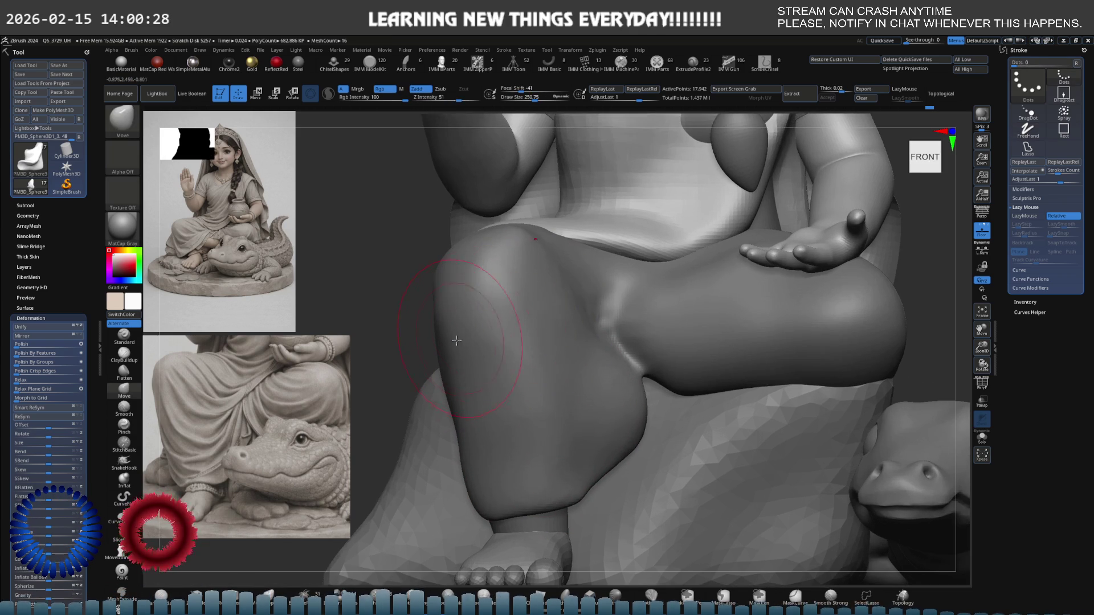
{"action": "left_click", "coordinate": [466, 381], "text": "alt"}
{"action": "right_click_drag", "start_coordinate": [466, 380], "coordinate": [465, 355], "text": "shift"}
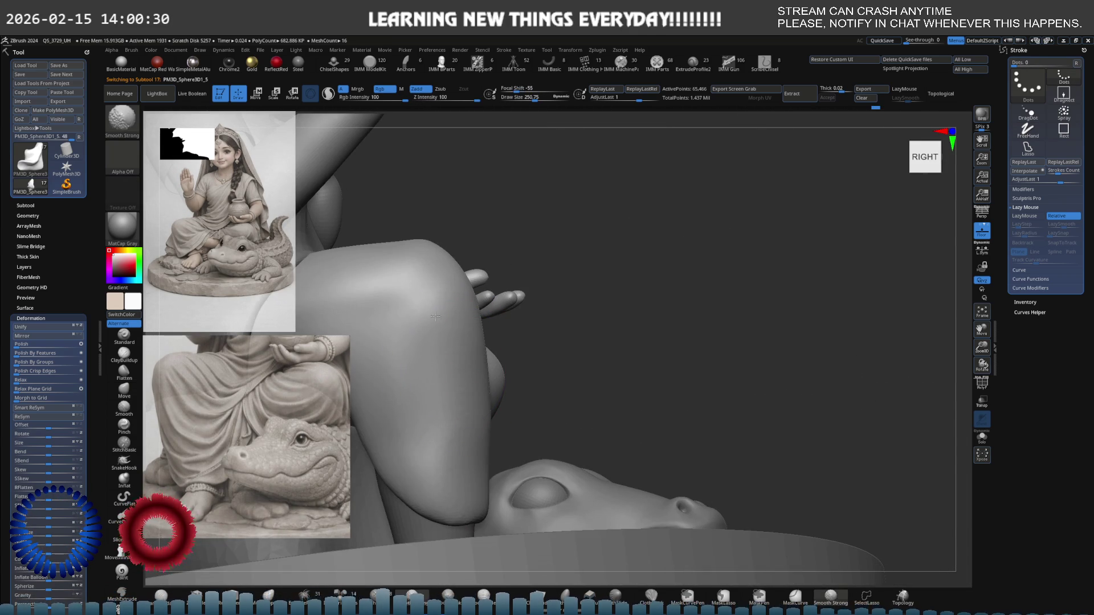
{"action": "right_click_drag", "start_coordinate": [469, 315], "coordinate": [496, 249], "text": "shift"}
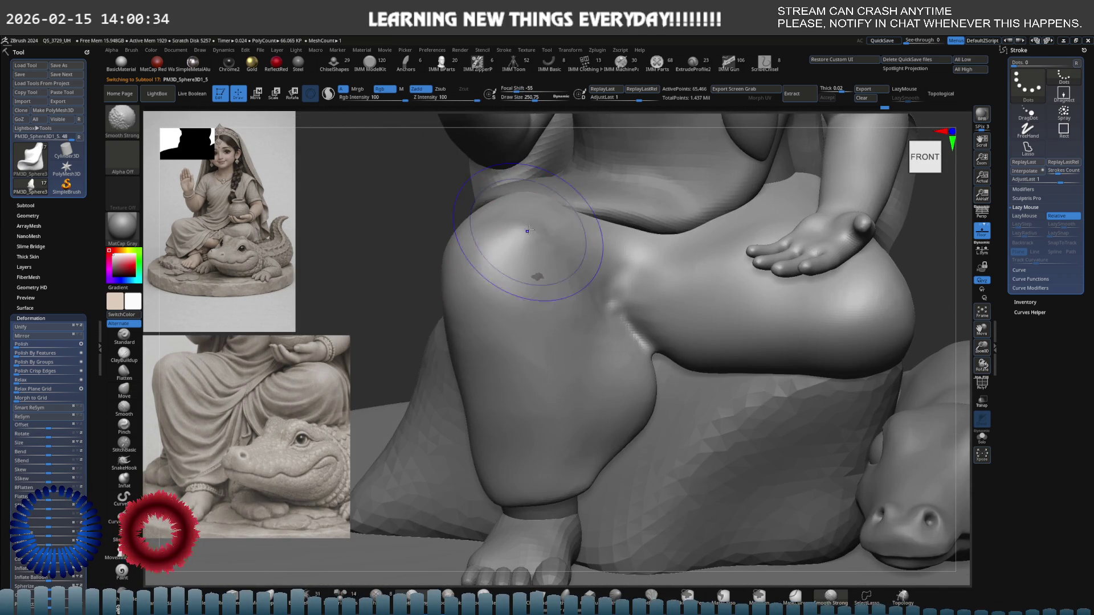
{"action": "left_click_drag", "start_coordinate": [527, 267], "coordinate": [533, 273], "text": "ctrl"}
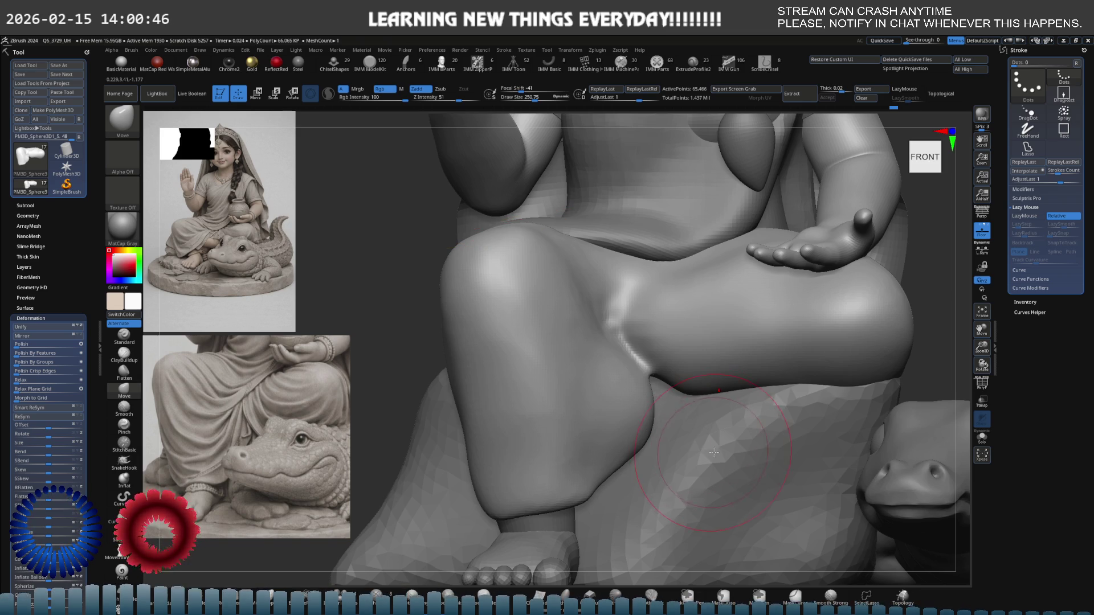
{"action": "mouse_move", "coordinate": [735, 319]}
{"action": "right_mouse_down", "text": "shift"}
{"action": "mouse_move", "coordinate": [610, 354]}
{"action": "mouse_move", "coordinate": [698, 340]}
{"action": "mouse_move", "coordinate": [706, 348]}
{"action": "right_mouse_up", "text": "shift"}
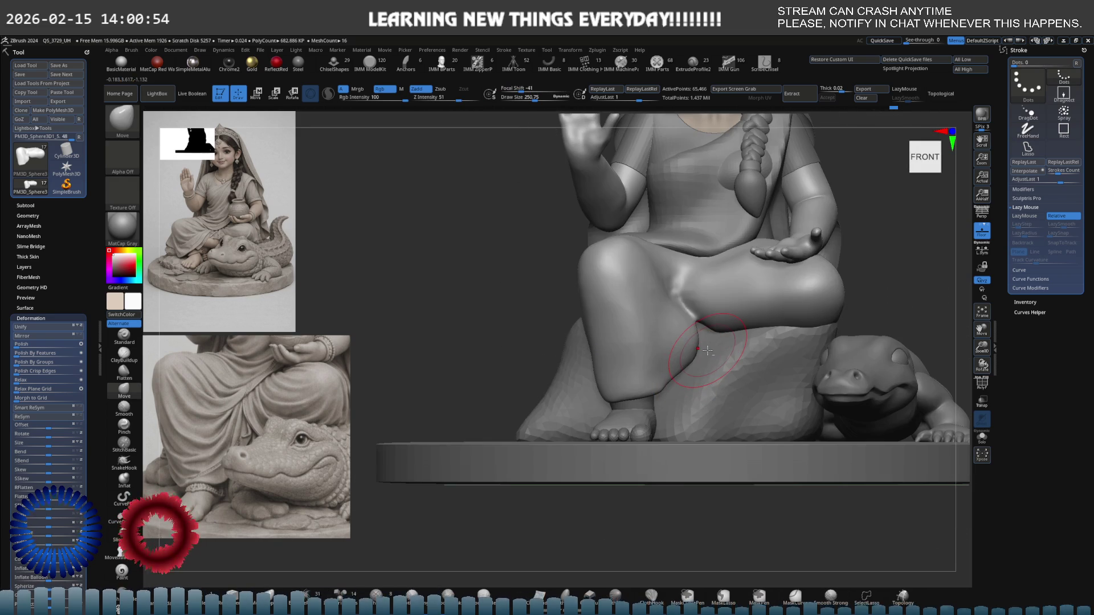
{"action": "mouse_move", "coordinate": [752, 282]}
{"action": "right_mouse_down", "text": "alt"}
{"action": "mouse_move", "coordinate": [731, 323]}
{"action": "mouse_move", "coordinate": [723, 298]}
{"action": "right_mouse_up", "text": "alt"}
{"action": "left_click", "coordinate": [629, 291], "text": "alt"}
{"action": "key", "text": "s"}
{"action": "left_click_drag", "start_coordinate": [633, 279], "coordinate": [646, 276]}
{"action": "right_click_drag", "start_coordinate": [670, 241], "coordinate": [671, 257], "text": "alt"}
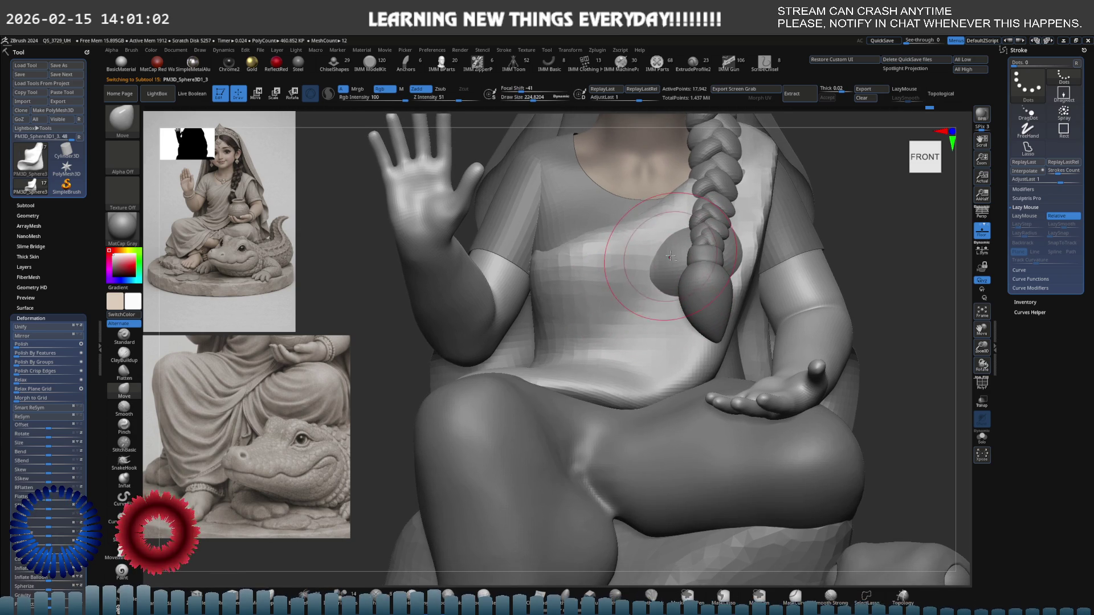
{"action": "key", "text": "ctrl+shift+alt+s"}
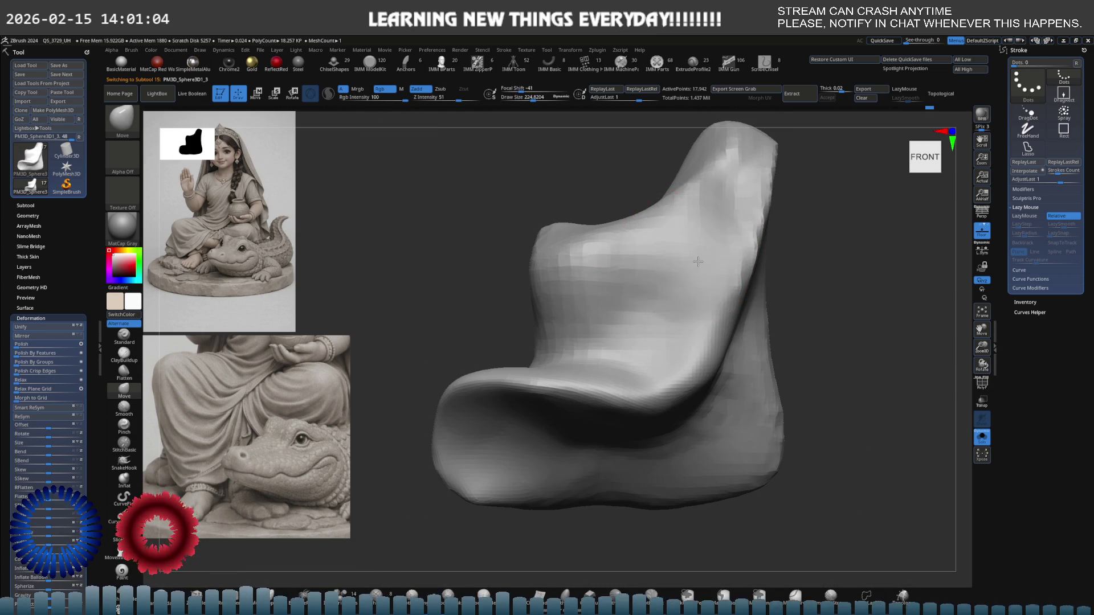
{"action": "key", "text": "b"}
{"action": "key", "text": "c"}
{"action": "key", "text": "b"}
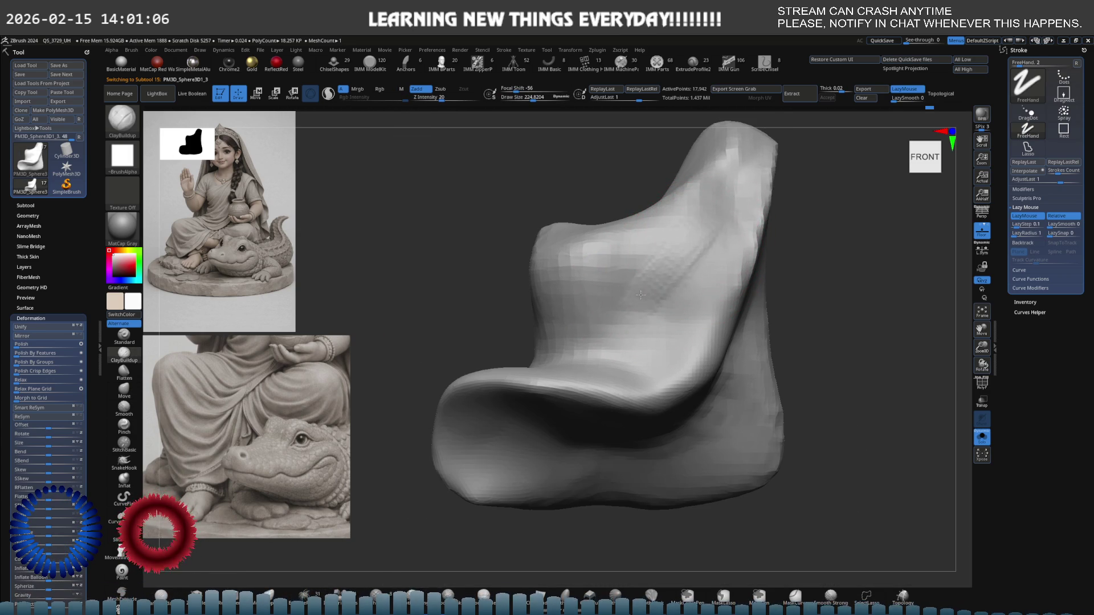
{"action": "key", "text": "shift"}
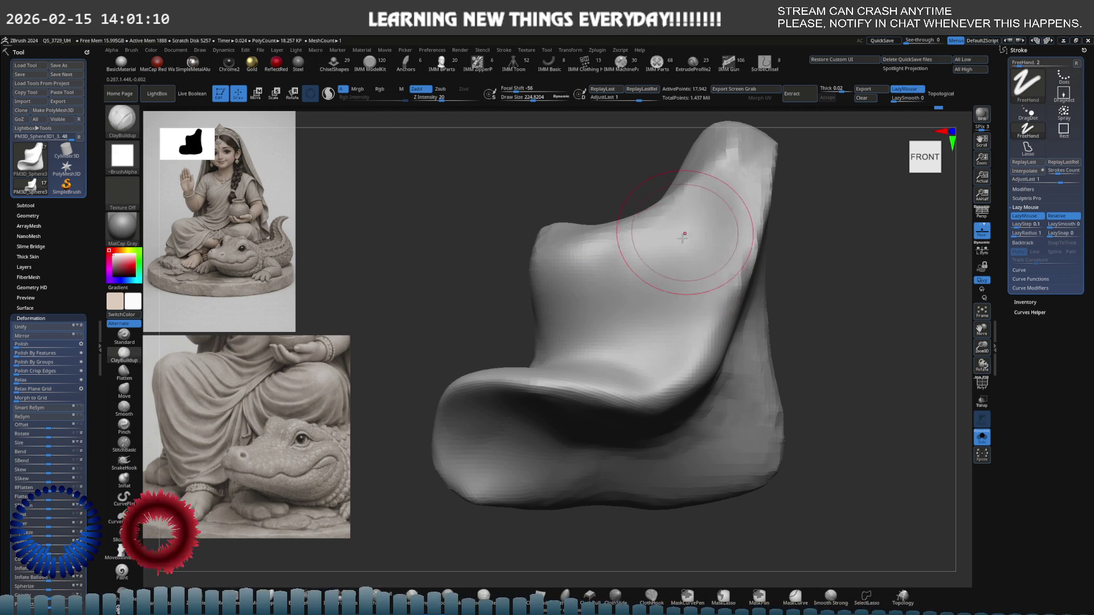
{"action": "key", "text": "ctrl+shift+alt+s"}
{"action": "right_click_drag", "start_coordinate": [662, 253], "coordinate": [690, 249]}
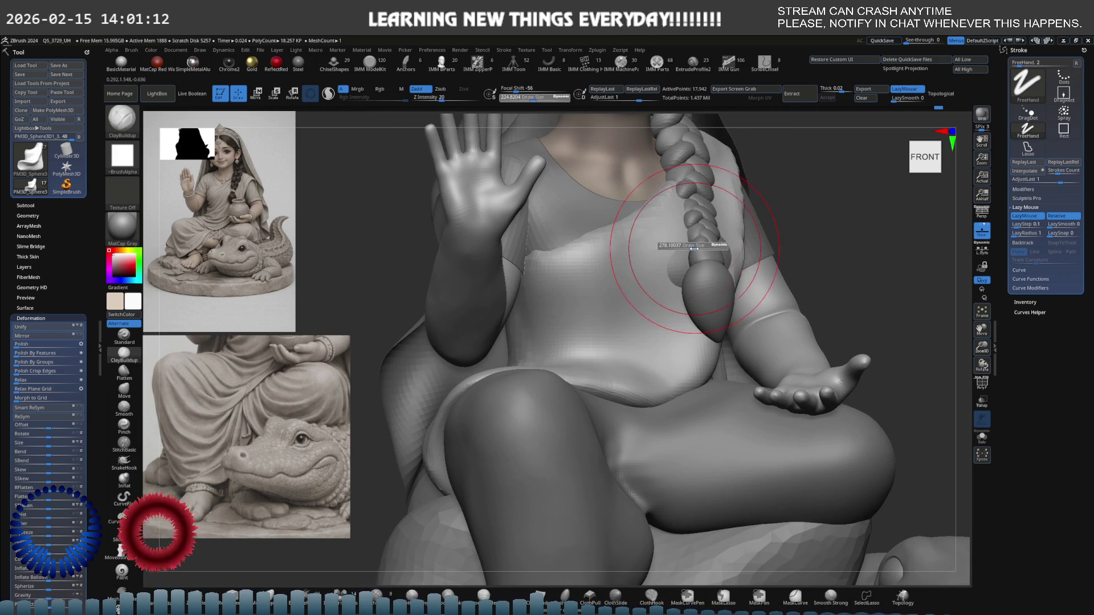
{"action": "key", "text": "b"}
{"action": "key", "text": "m"}
{"action": "key", "text": "v"}
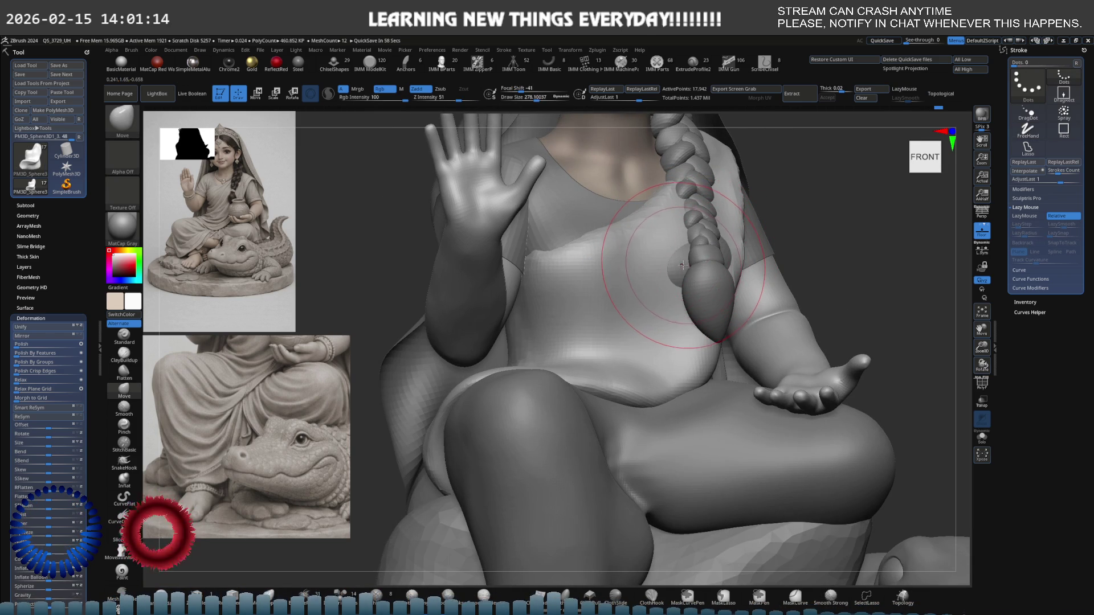
{"action": "right_click_drag", "start_coordinate": [683, 265], "coordinate": [687, 258]}
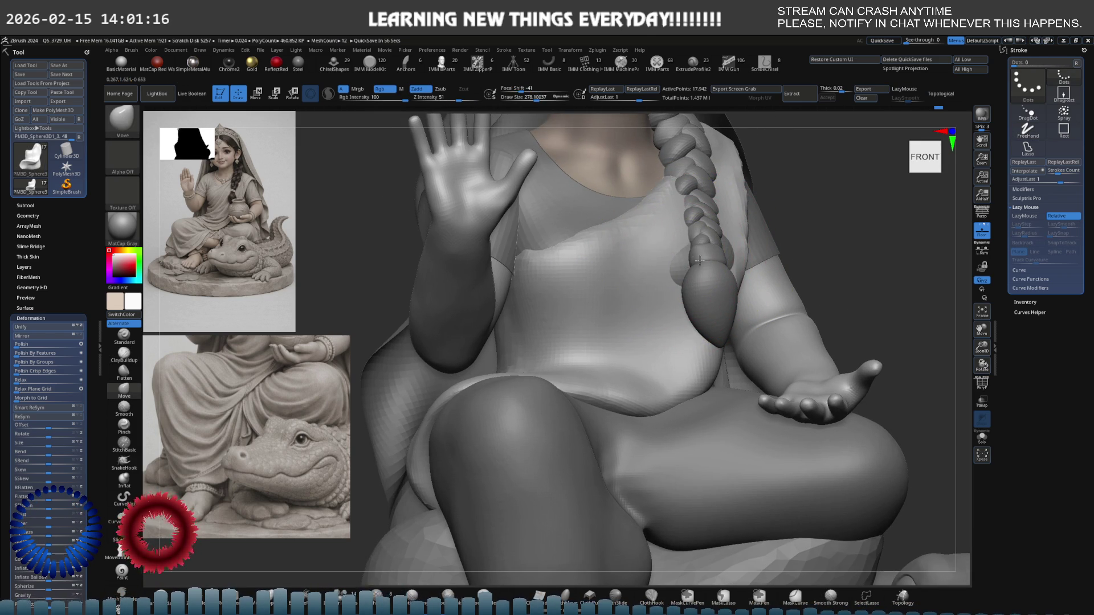
{"action": "mouse_move", "coordinate": [708, 260]}
{"action": "right_mouse_down"}
{"action": "mouse_move", "coordinate": [735, 253]}
{"action": "mouse_move", "coordinate": [694, 245]}
{"action": "mouse_move", "coordinate": [669, 256]}
{"action": "mouse_move", "coordinate": [656, 292]}
{"action": "right_mouse_up"}
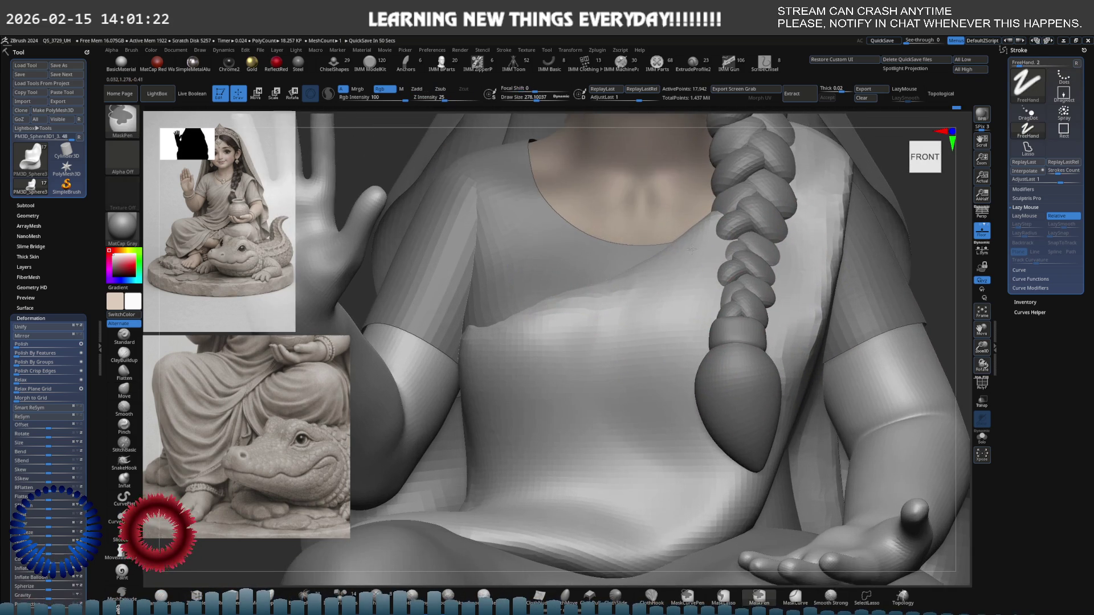
- Shrink the brush slightly and Flatten the drape's upper ridge, lower area and bright ridge
{"action": "key", "text": "s"}
{"action": "left_click_drag", "start_coordinate": [655, 292], "coordinate": [647, 293]}
{"action": "mouse_move", "coordinate": [647, 293]}
{"action": "right_mouse_down"}
{"action": "mouse_move", "coordinate": [641, 281]}
{"action": "mouse_move", "coordinate": [622, 313]}
{"action": "right_mouse_up"}
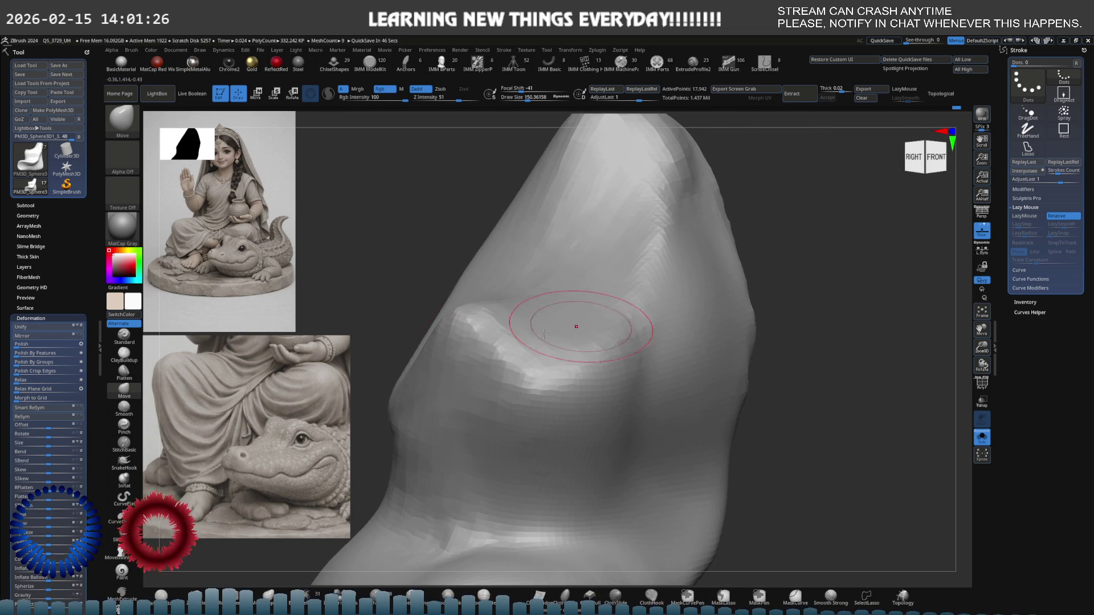
{"action": "left_click", "coordinate": [124, 371]}
{"action": "left_click_drag", "start_coordinate": [640, 140], "coordinate": [646, 170]}
{"action": "left_click_drag", "start_coordinate": [602, 325], "coordinate": [605, 284]}
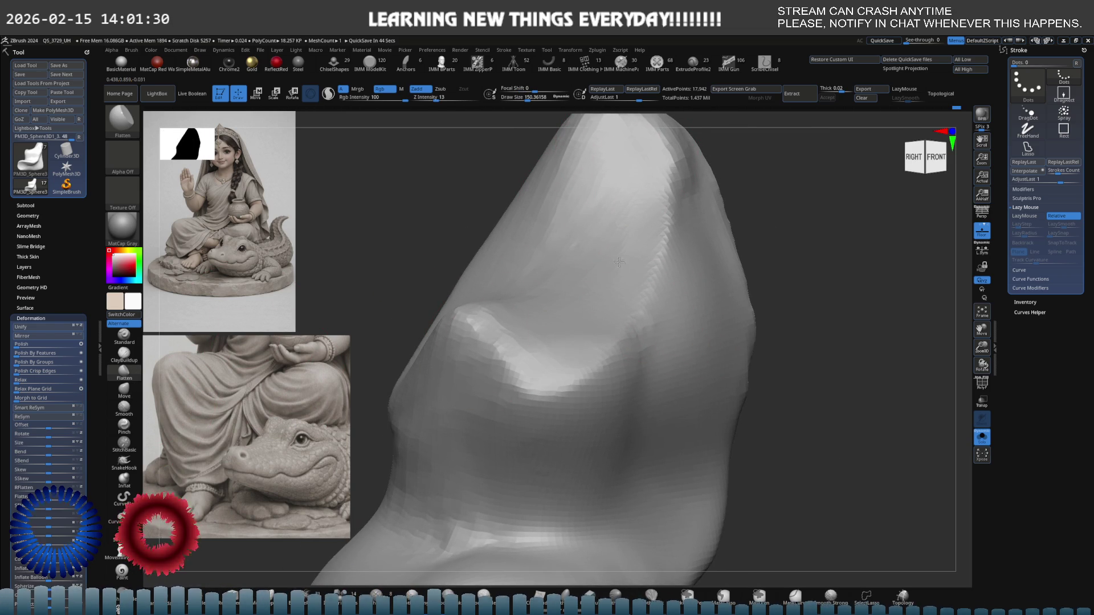
{"action": "left_click_drag", "start_coordinate": [543, 337], "coordinate": [498, 327]}
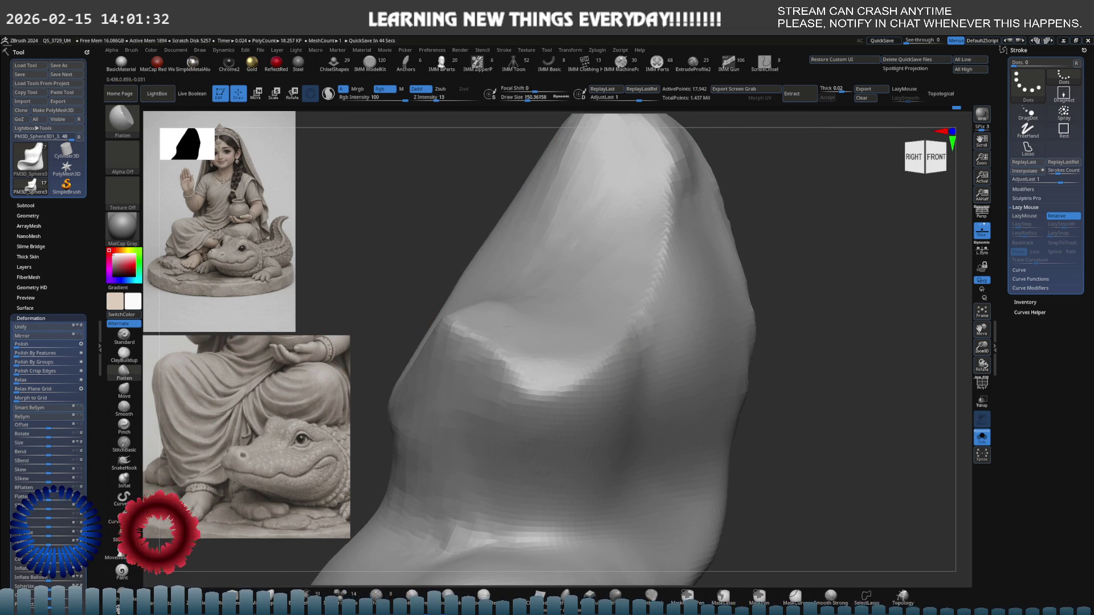
- Carve a DamStandard crease along the upper ridge, redo it, then smooth it away
{"action": "key", "text": "shift"}
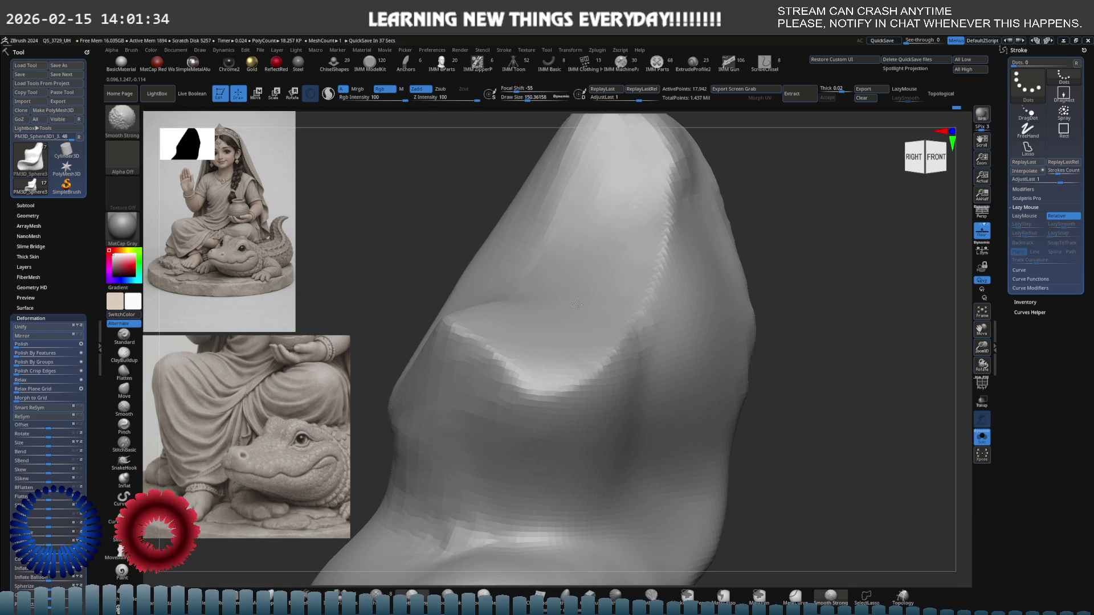
{"action": "mouse_move", "coordinate": [617, 163]}
{"action": "right_mouse_down", "text": "shift"}
{"action": "mouse_move", "coordinate": [647, 230]}
{"action": "mouse_move", "coordinate": [732, 232]}
{"action": "right_mouse_up", "text": "shift"}
{"action": "key", "text": "b"}
{"action": "key", "text": "d"}
{"action": "key", "text": "s"}
{"action": "mouse_move", "coordinate": [732, 232]}
{"action": "left_mouse_down"}
{"action": "mouse_move", "coordinate": [752, 154]}
{"action": "mouse_move", "coordinate": [516, 401]}
{"action": "left_mouse_up"}
{"action": "key", "text": "ctrl+z"}
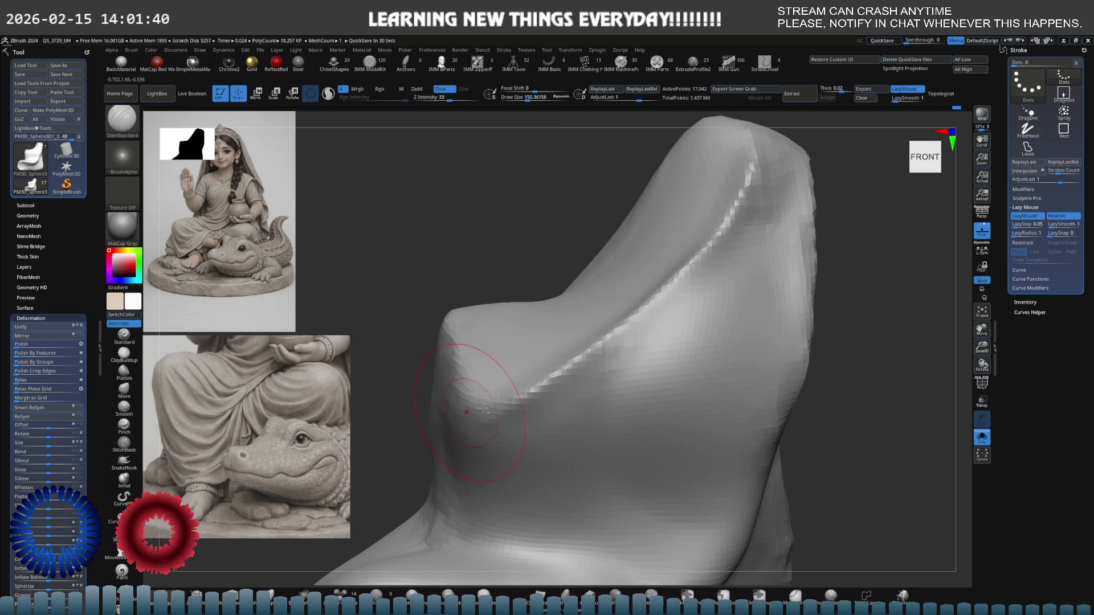
{"action": "mouse_move", "coordinate": [733, 266]}
{"action": "left_mouse_down", "text": "shift"}
{"action": "mouse_move", "coordinate": [758, 188]}
{"action": "mouse_move", "coordinate": [507, 433]}
{"action": "mouse_move", "coordinate": [570, 393]}
{"action": "left_mouse_up", "text": "shift"}
- Check the drape against the full figure, then build up and smooth its central patch with ClayBuildup
{"action": "right_click_drag", "start_coordinate": [672, 319], "coordinate": [706, 314]}
{"action": "key", "text": "ctrl+shift+s"}
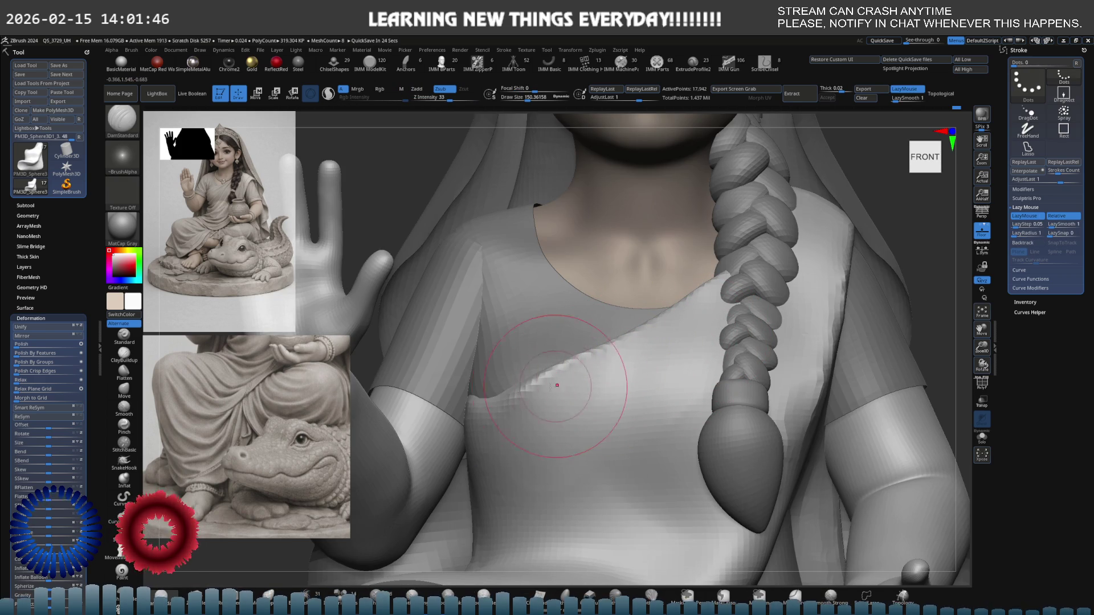
{"action": "key", "text": "ctrl+shift+s"}
{"action": "right_click_drag", "start_coordinate": [488, 391], "coordinate": [525, 378]}
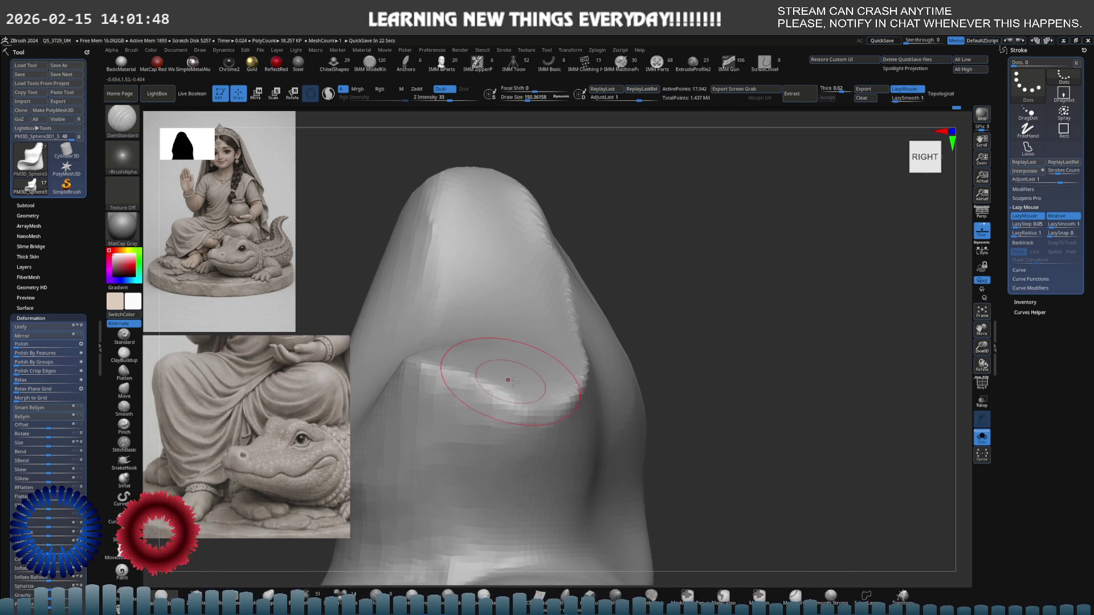
{"action": "key", "text": "b"}
{"action": "key", "text": "c"}
{"action": "key", "text": "b"}
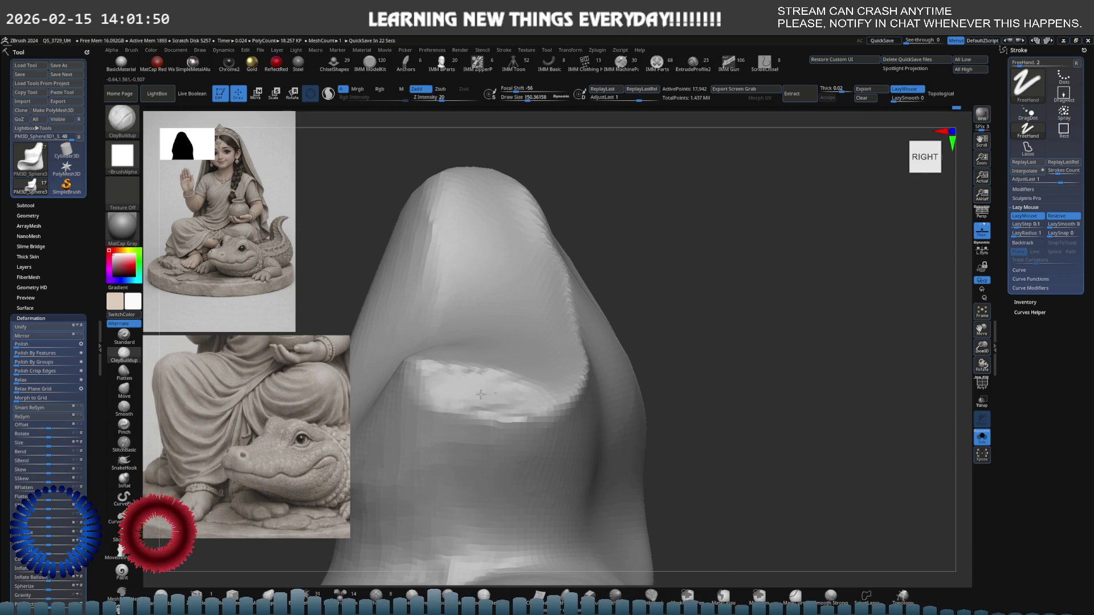
{"action": "right_click_drag", "start_coordinate": [491, 354], "coordinate": [507, 381]}
{"action": "mouse_move", "coordinate": [500, 381]}
{"action": "left_mouse_down"}
{"action": "mouse_move", "coordinate": [490, 353]}
{"action": "mouse_move", "coordinate": [410, 379]}
{"action": "mouse_move", "coordinate": [500, 407]}
{"action": "left_mouse_up"}
{"action": "mouse_move", "coordinate": [453, 369]}
{"action": "left_mouse_down"}
{"action": "mouse_move", "coordinate": [421, 399]}
{"action": "mouse_move", "coordinate": [501, 444]}
{"action": "left_mouse_up"}
{"action": "left_click_drag", "start_coordinate": [411, 370], "coordinate": [439, 377], "text": "shift"}
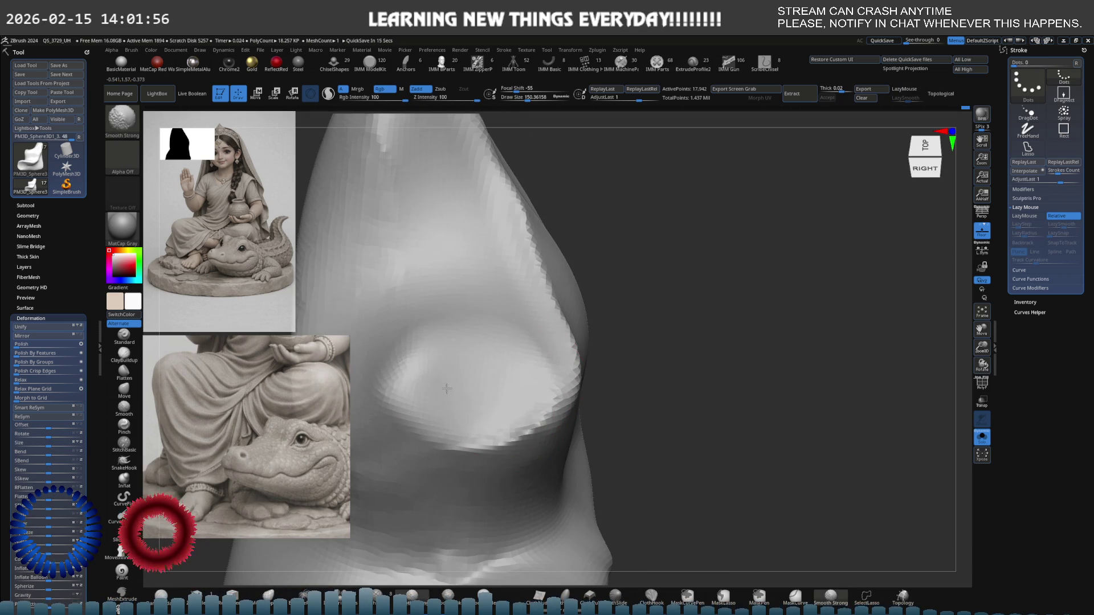
{"action": "mouse_move", "coordinate": [486, 384]}
{"action": "right_mouse_down"}
{"action": "mouse_move", "coordinate": [477, 355]}
{"action": "mouse_move", "coordinate": [564, 365]}
{"action": "right_mouse_up"}
- Flatten the drape's right edge and orbit to close side views of it
{"action": "key", "text": "b"}
{"action": "key", "text": "m"}
{"action": "key", "text": "v"}
{"action": "right_click_drag", "start_coordinate": [465, 401], "coordinate": [391, 367]}
{"action": "left_click", "coordinate": [127, 373]}
{"action": "right_click_drag", "start_coordinate": [530, 348], "coordinate": [545, 311]}
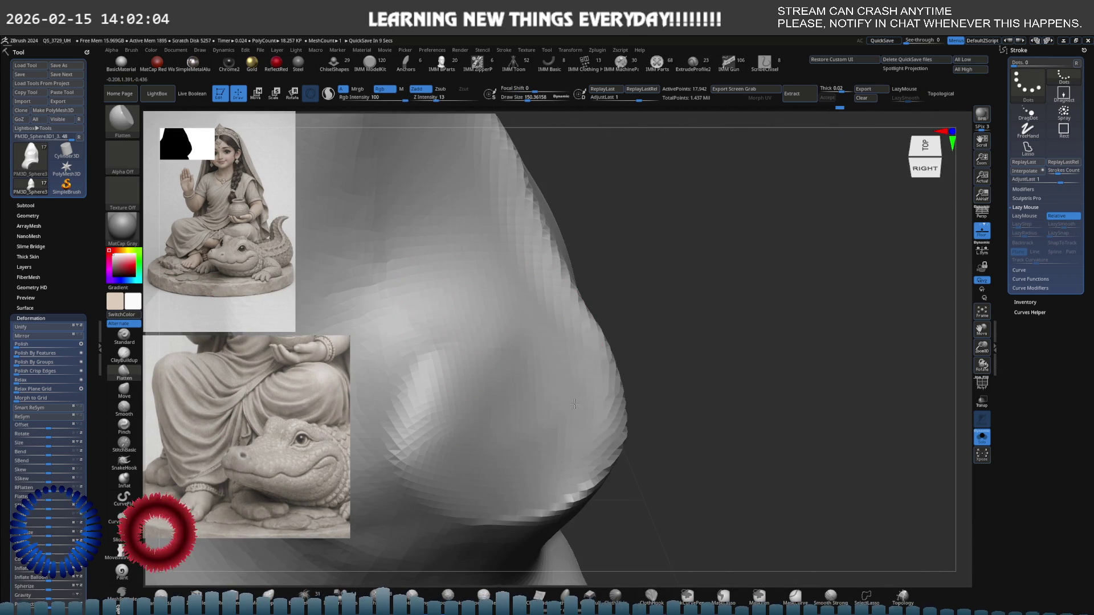
{"action": "left_click_drag", "start_coordinate": [541, 463], "coordinate": [592, 399]}
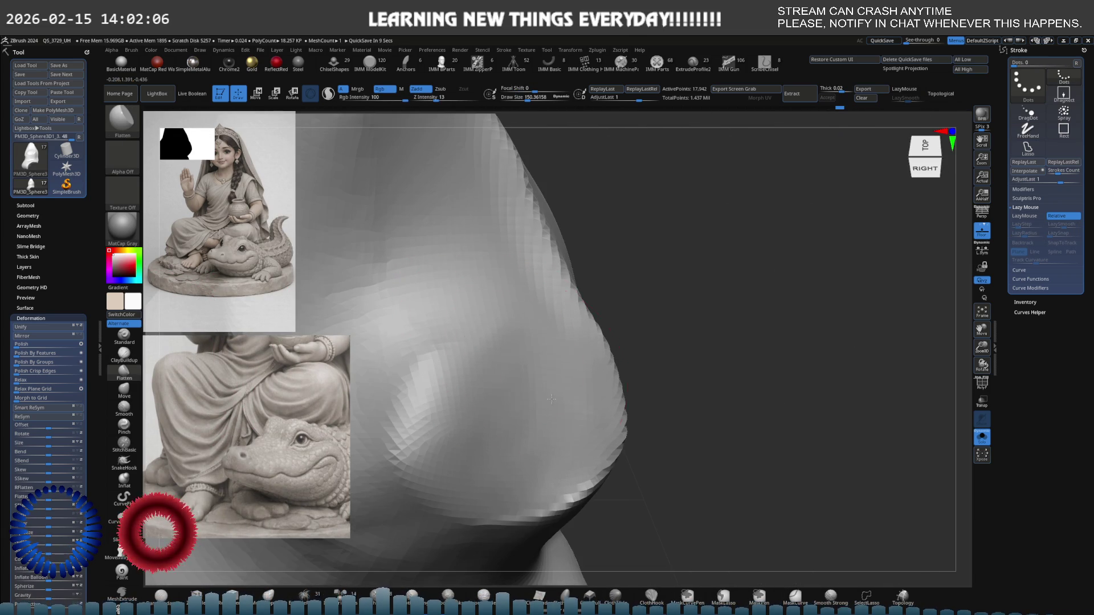
{"action": "mouse_move", "coordinate": [645, 340]}
{"action": "right_mouse_down"}
{"action": "mouse_move", "coordinate": [570, 308]}
{"action": "mouse_move", "coordinate": [556, 288]}
{"action": "right_mouse_up"}
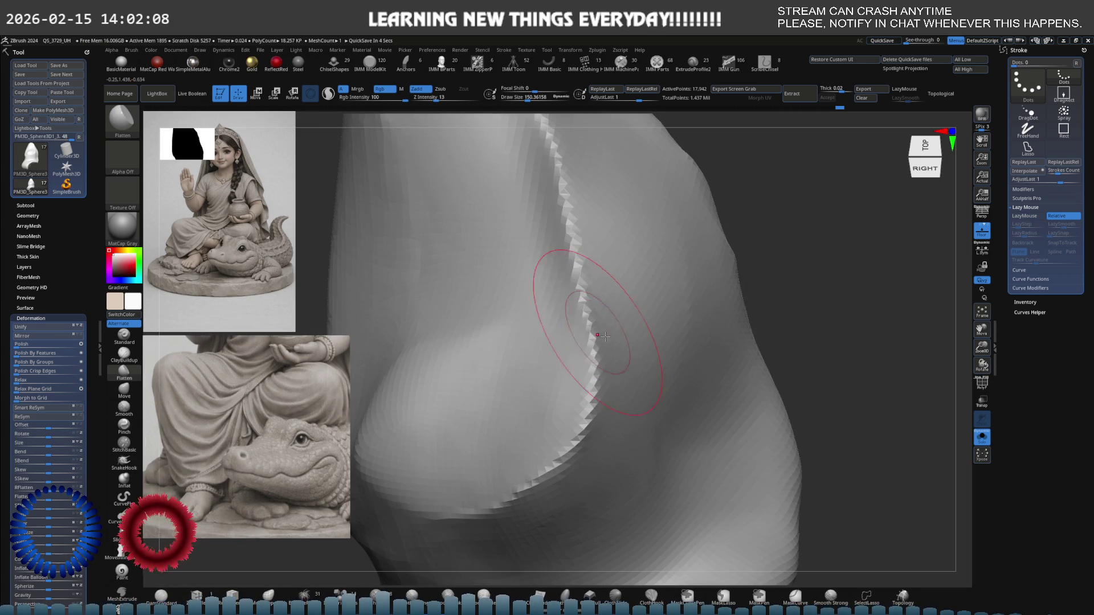
{"action": "mouse_move", "coordinate": [566, 251]}
{"action": "right_mouse_down"}
{"action": "mouse_move", "coordinate": [603, 346]}
{"action": "mouse_move", "coordinate": [667, 322]}
{"action": "right_mouse_up"}
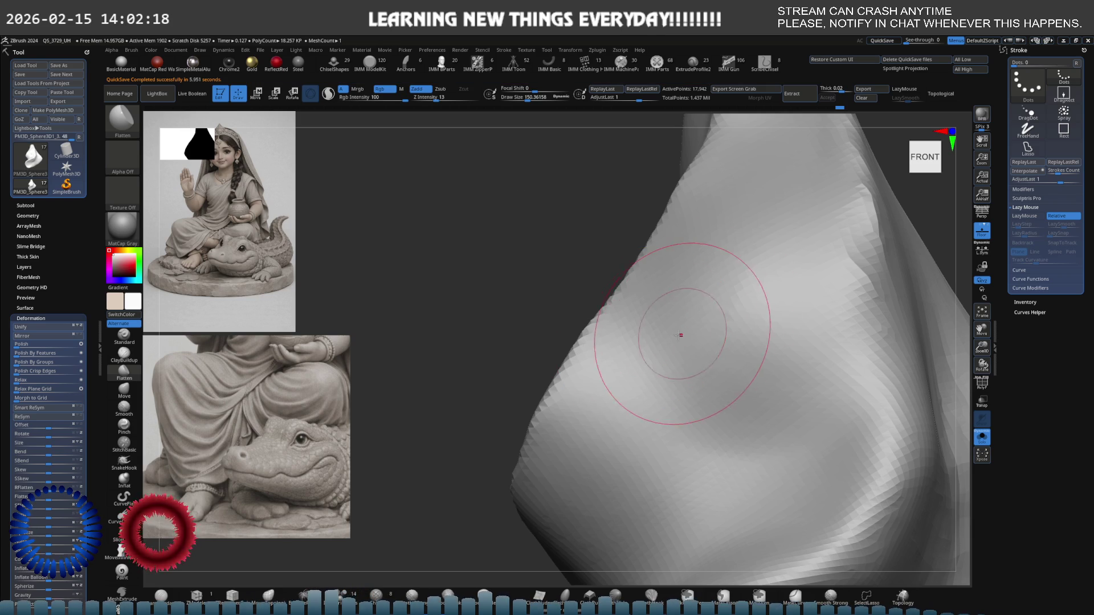
{"action": "right_click_drag", "start_coordinate": [769, 298], "coordinate": [829, 279]}
{"action": "mouse_move", "coordinate": [764, 307]}
{"action": "right_mouse_down"}
{"action": "mouse_move", "coordinate": [721, 310]}
{"action": "mouse_move", "coordinate": [750, 320]}
{"action": "right_mouse_up"}
- Build up a ClayBuildup ridge across the hollow in the garment piece
{"action": "key", "text": "ctrl"}
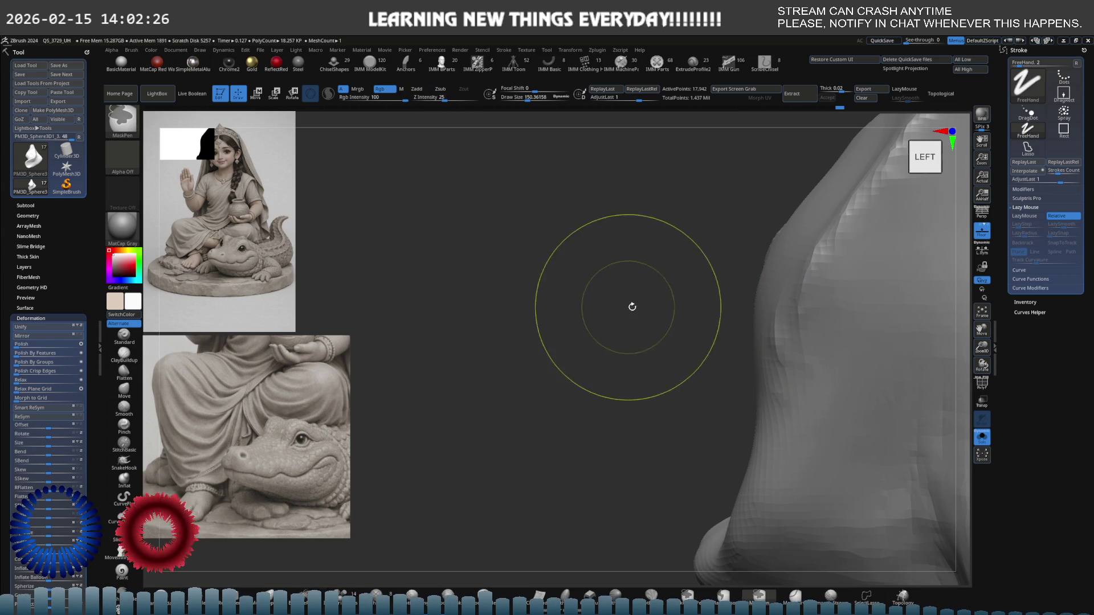
{"action": "right_click_drag", "start_coordinate": [657, 311], "coordinate": [709, 325]}
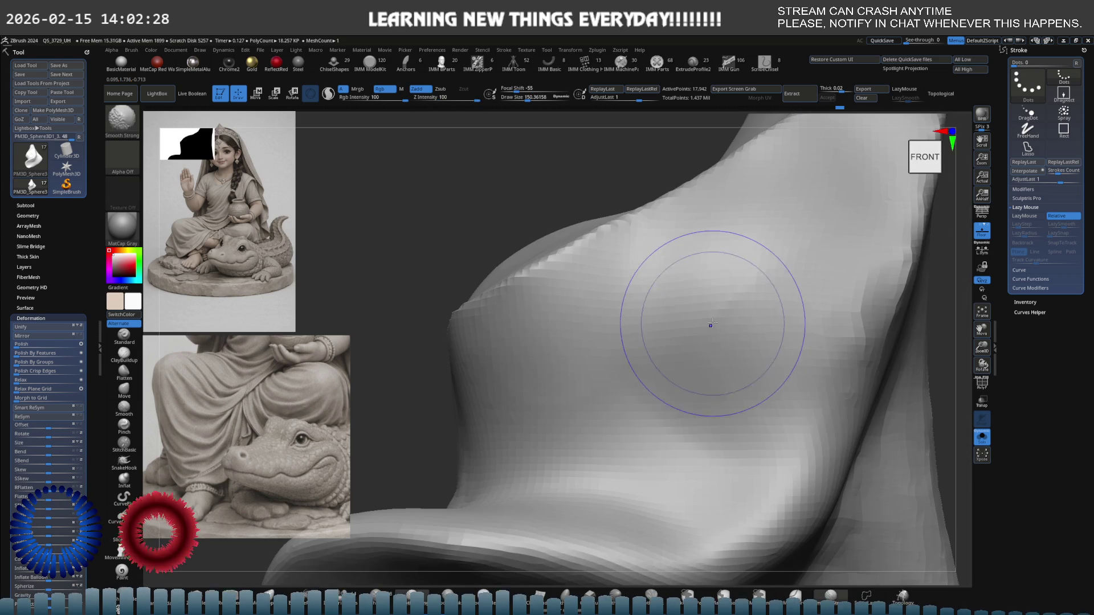
{"action": "key", "text": "ctrl"}
{"action": "right_click_drag", "start_coordinate": [640, 328], "coordinate": [558, 289], "text": "ctrl"}
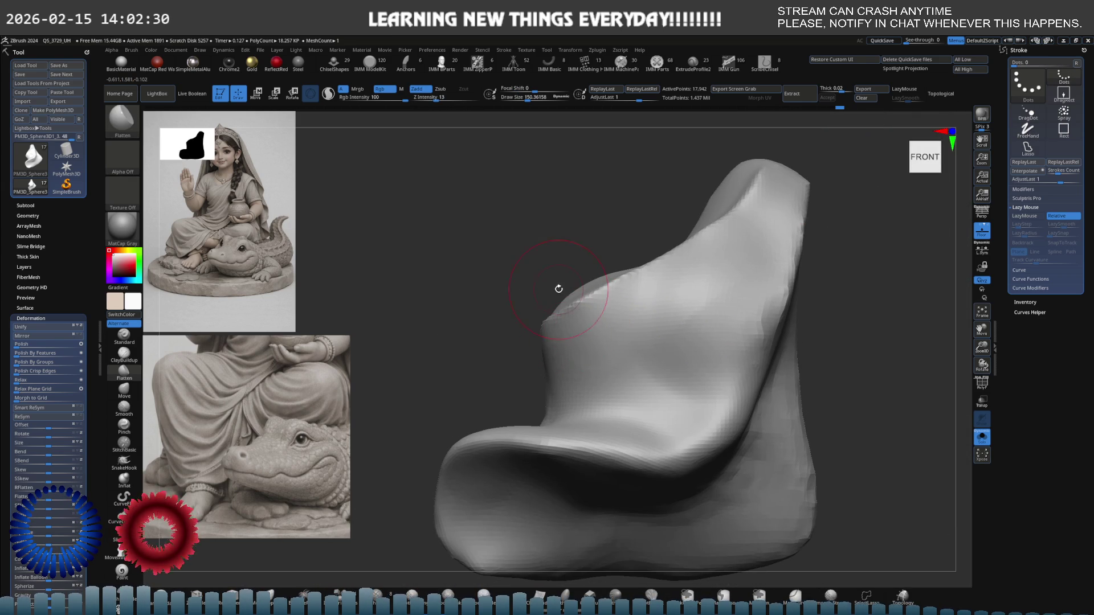
{"action": "right_click_drag", "start_coordinate": [593, 358], "coordinate": [593, 267]}
{"action": "key", "text": "b"}
{"action": "key", "text": "c"}
{"action": "key", "text": "b"}
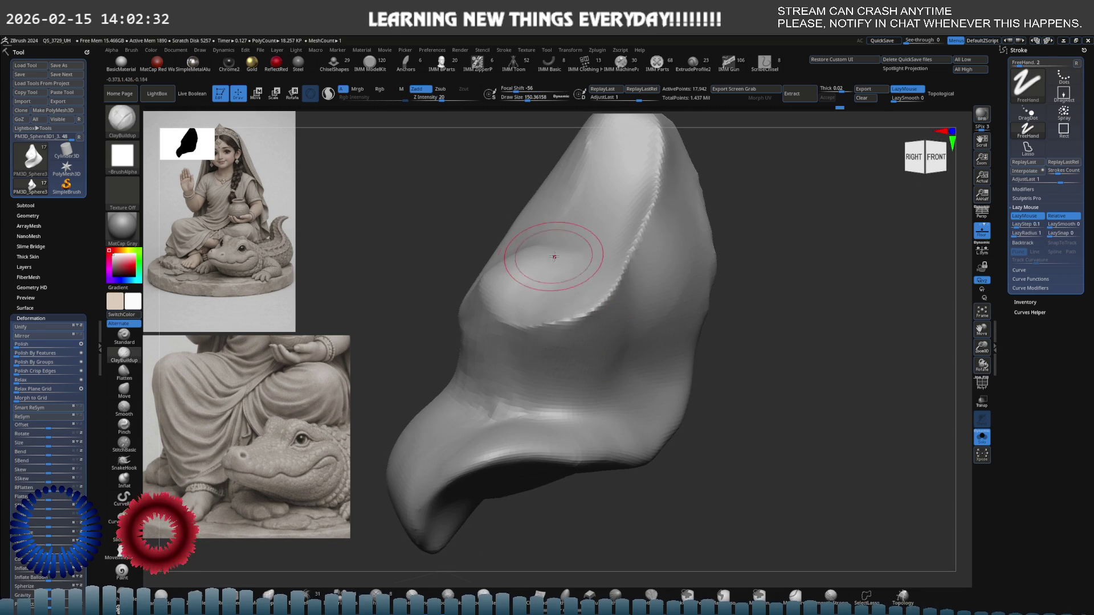
{"action": "mouse_move", "coordinate": [502, 273]}
{"action": "left_mouse_down"}
{"action": "mouse_move", "coordinate": [530, 268]}
{"action": "mouse_move", "coordinate": [569, 311]}
{"action": "left_mouse_up"}
{"action": "right_click_drag", "start_coordinate": [556, 288], "coordinate": [559, 287], "text": "shift"}
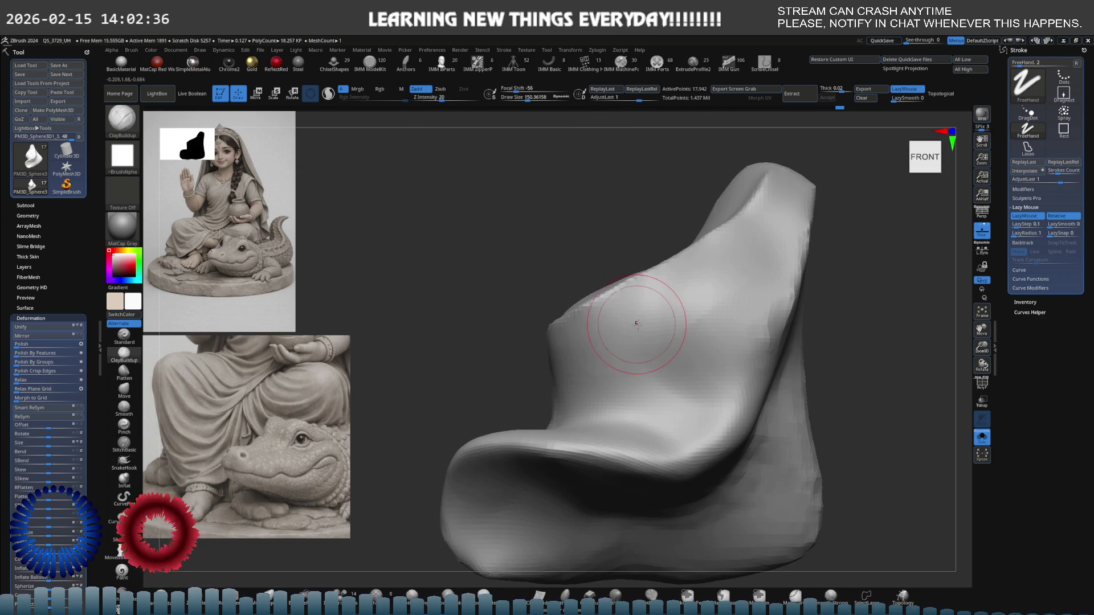
{"action": "right_click_drag", "start_coordinate": [631, 319], "coordinate": [644, 319]}
- Carve a diagonal DamStandard crease down the ridge, undoing and restoring the stroke
{"action": "key", "text": "b"}
{"action": "key", "text": "d"}
{"action": "key", "text": "s"}
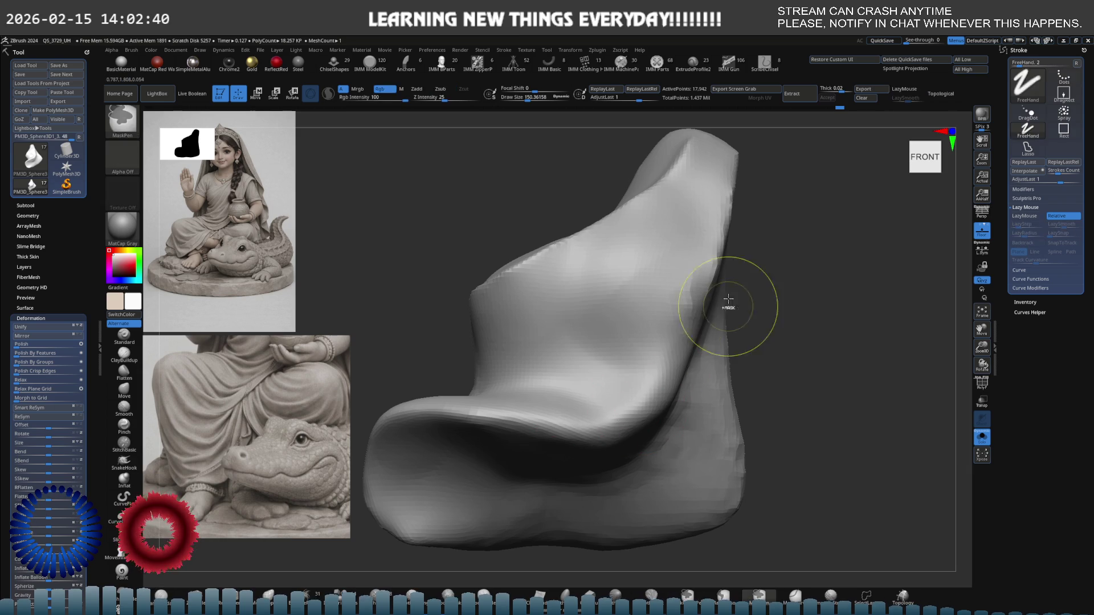
{"action": "right_click_drag", "start_coordinate": [715, 205], "coordinate": [802, 176]}
{"action": "left_click_drag", "start_coordinate": [802, 176], "coordinate": [675, 370]}
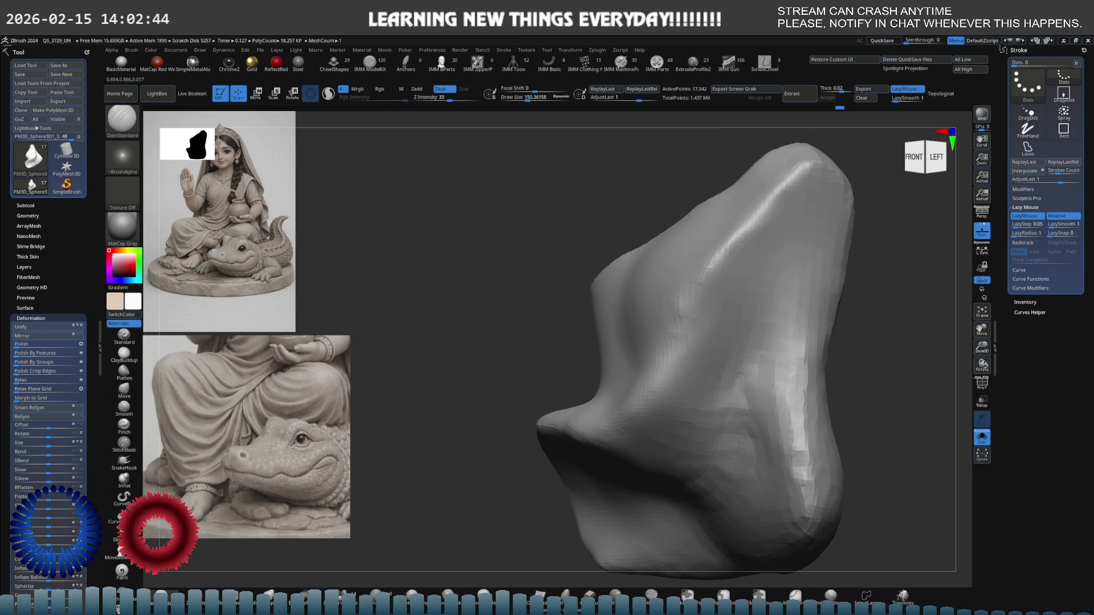
{"action": "key", "text": "ctrl+z"}
{"action": "key", "text": "ctrl+shift+z"}
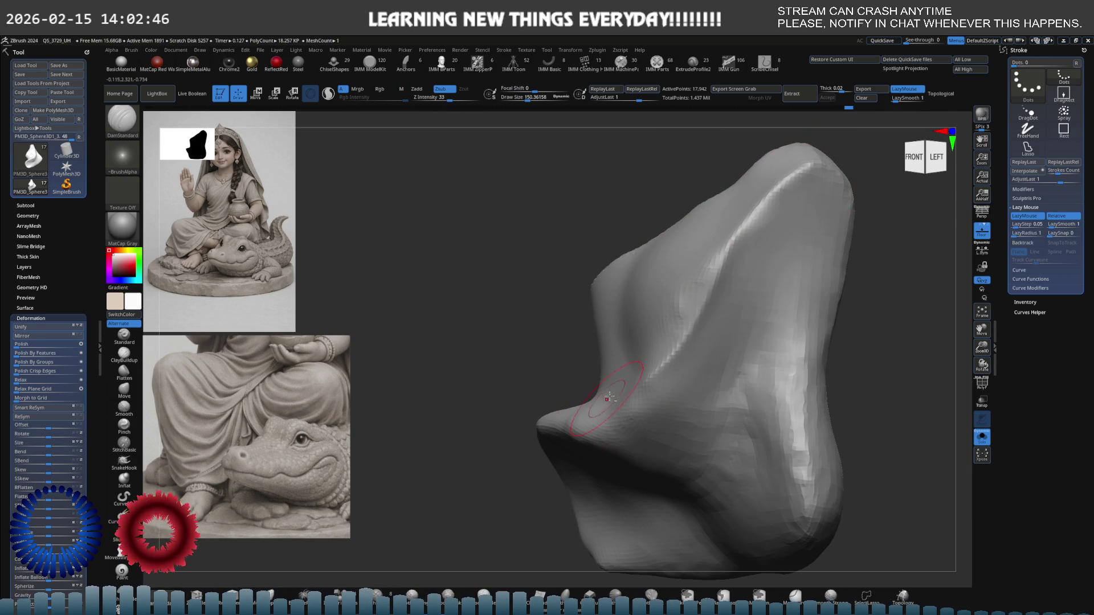
{"action": "right_click_drag", "start_coordinate": [632, 413], "coordinate": [675, 381], "text": "shift"}
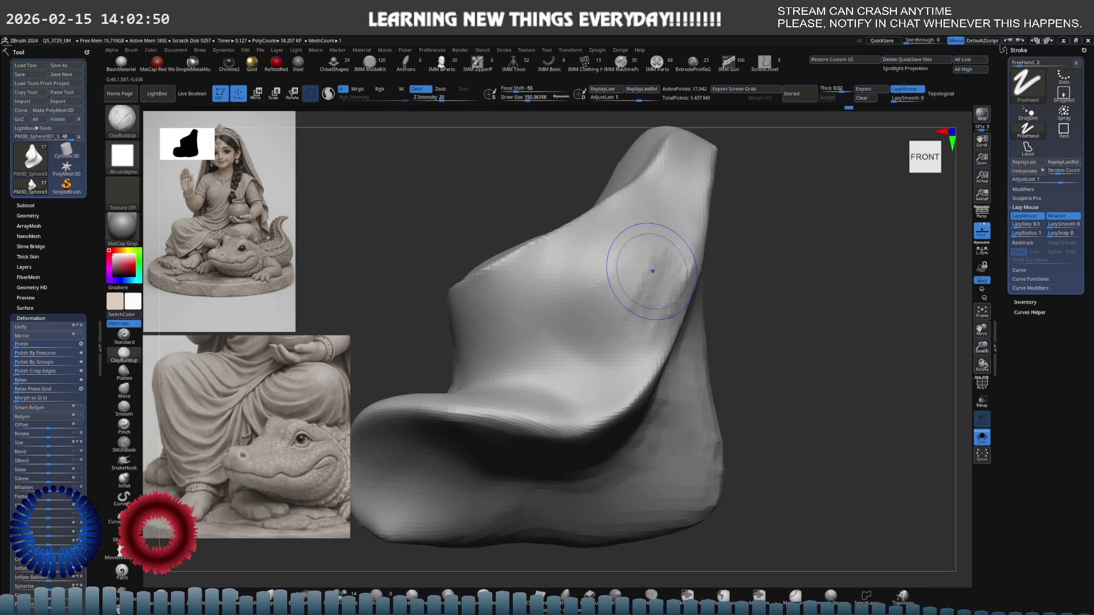
- Undo recent reshaping, then Flatten and strongly smooth the soloed piece before turning Solo off
{"action": "key", "text": "ctrl+z"}
{"action": "key", "text": "space"}
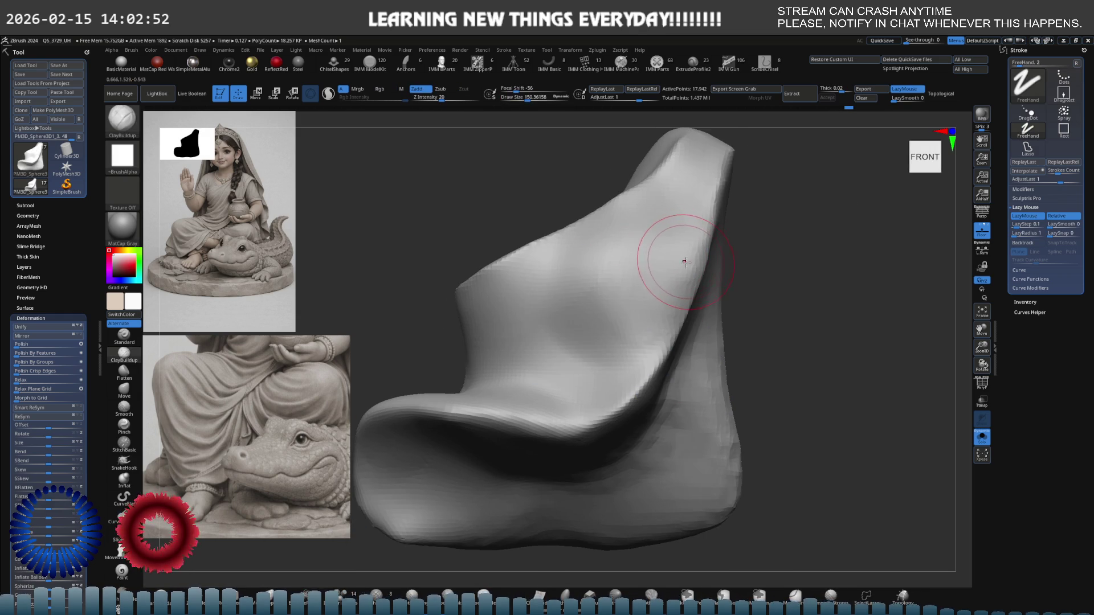
{"action": "mouse_move", "coordinate": [679, 280]}
{"action": "right_mouse_down"}
{"action": "mouse_move", "coordinate": [740, 285]}
{"action": "mouse_move", "coordinate": [696, 289]}
{"action": "right_mouse_up"}
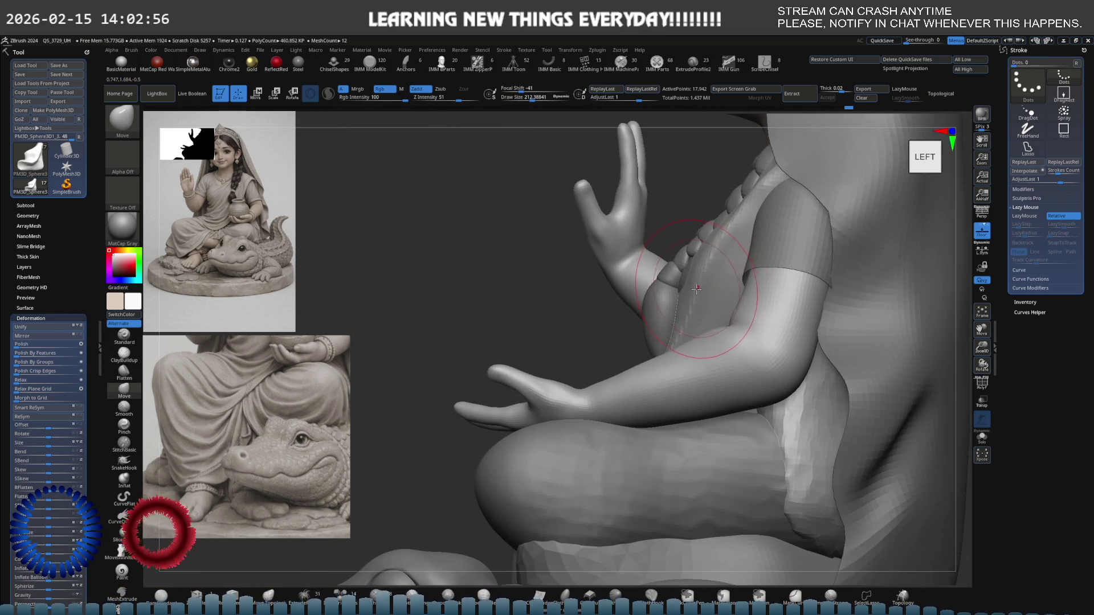
{"action": "key", "text": "ctrl+shift+s"}
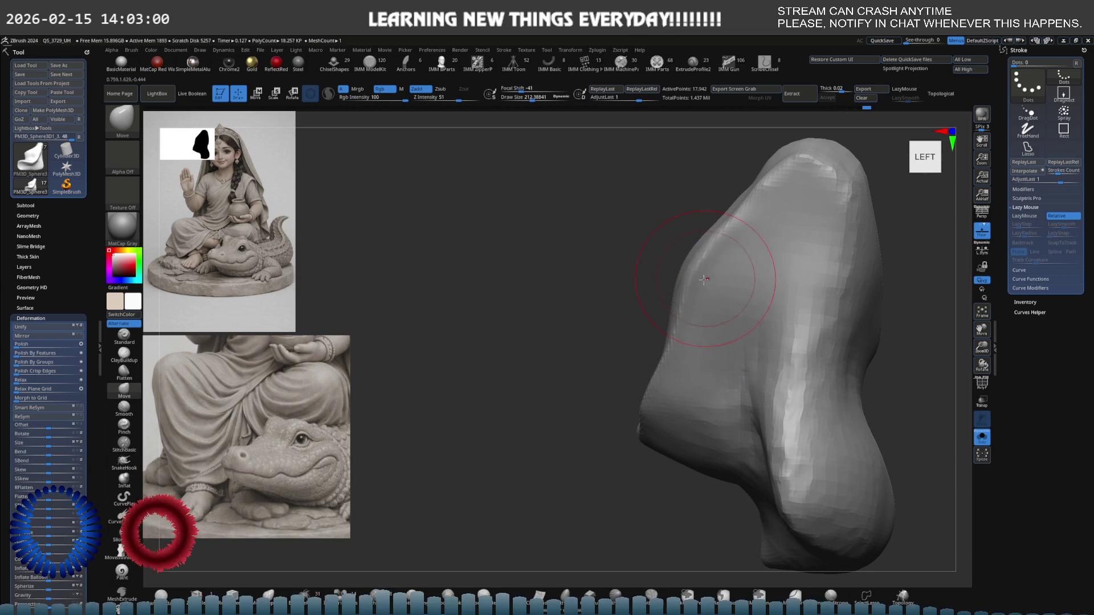
{"action": "mouse_move", "coordinate": [740, 264]}
{"action": "right_mouse_down"}
{"action": "mouse_move", "coordinate": [769, 283]}
{"action": "mouse_move", "coordinate": [703, 267]}
{"action": "mouse_move", "coordinate": [684, 281]}
{"action": "right_mouse_up"}
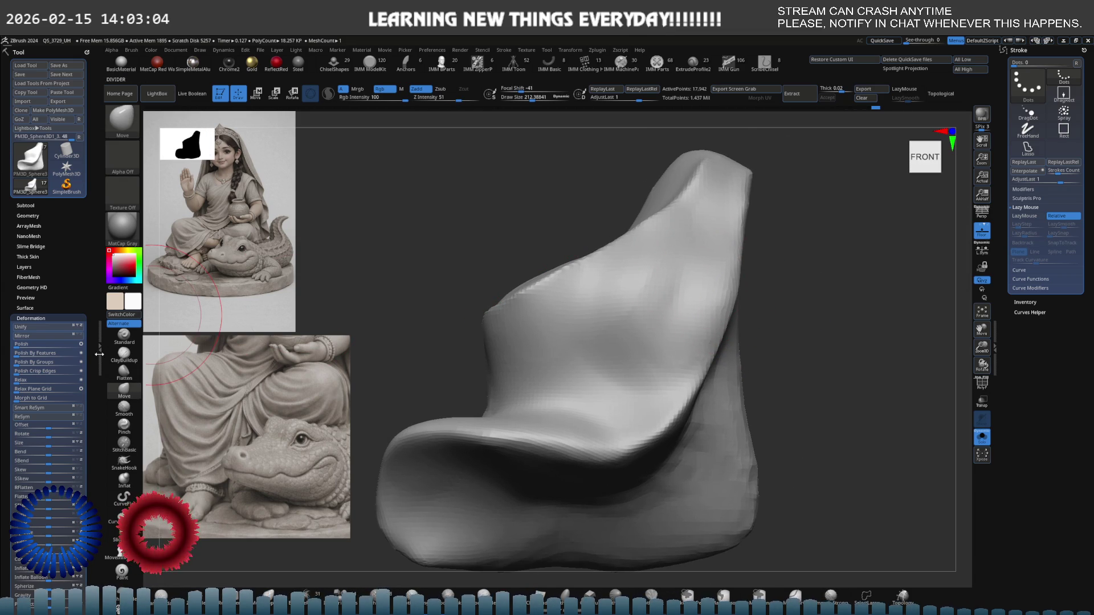
{"action": "left_click", "coordinate": [124, 371]}
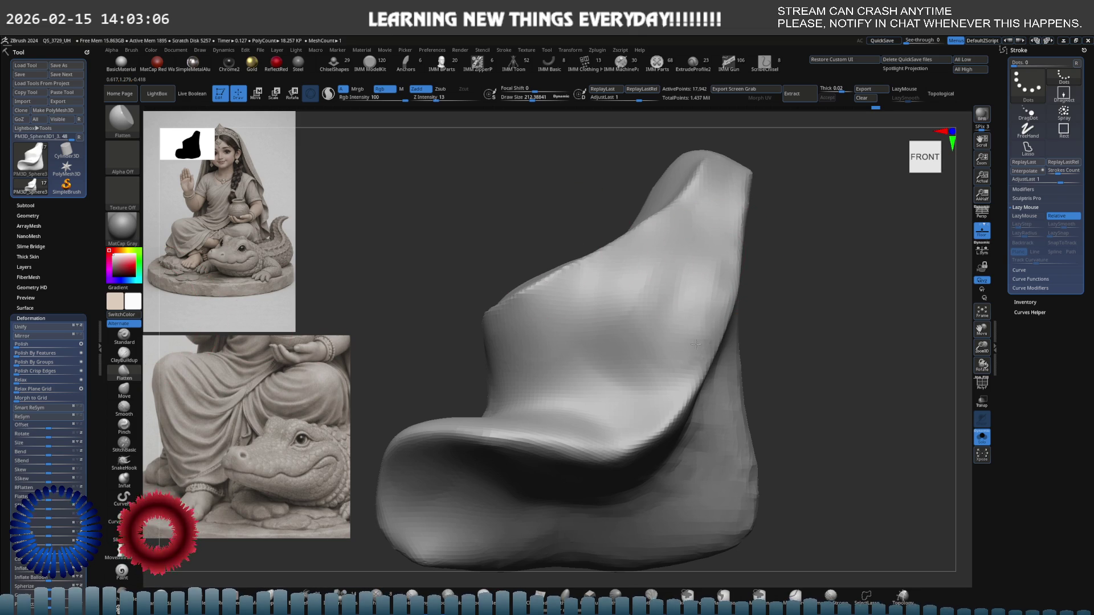
{"action": "key", "text": "shift"}
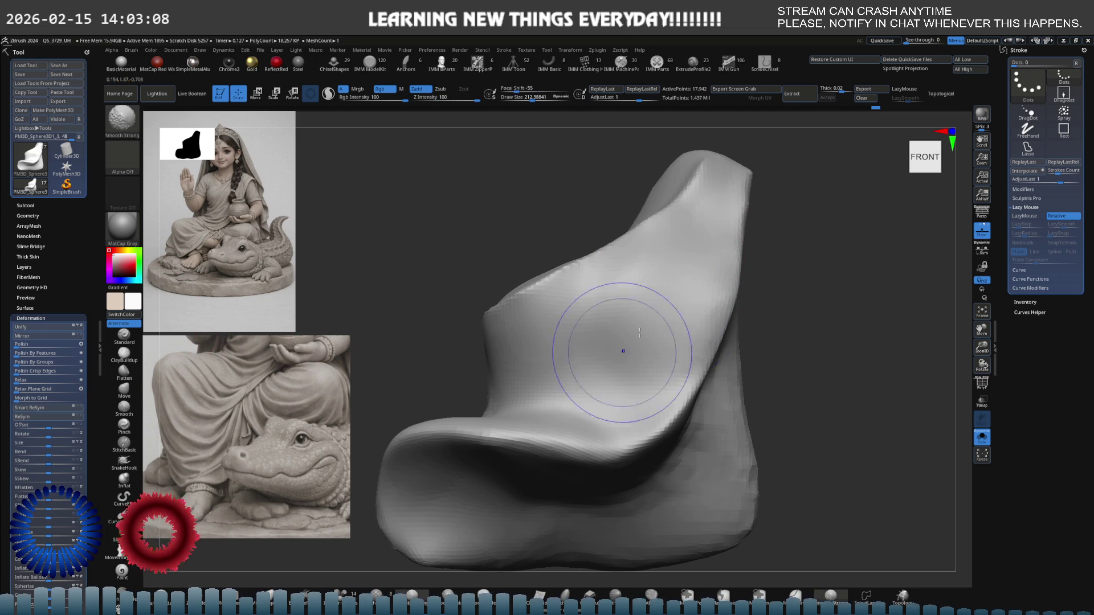
{"action": "key", "text": "ctrl+shift+s"}
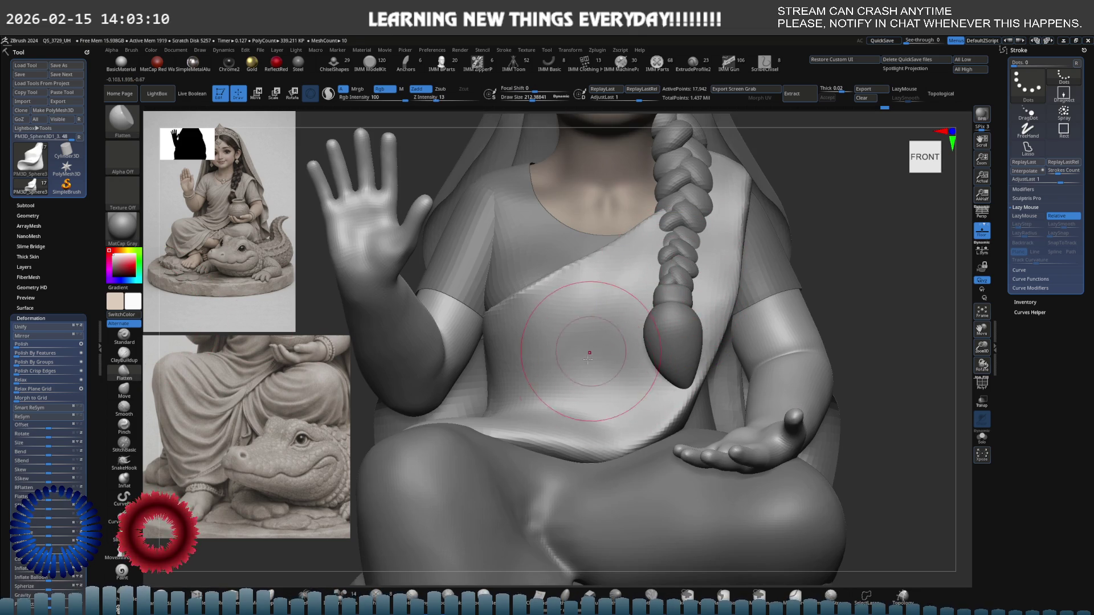
- Select the lap garment subtool, toggle Solo, and switch to the Move brush
{"action": "left_click", "coordinate": [626, 427], "text": "alt"}
{"action": "key", "text": "ctrl+shift+s"}
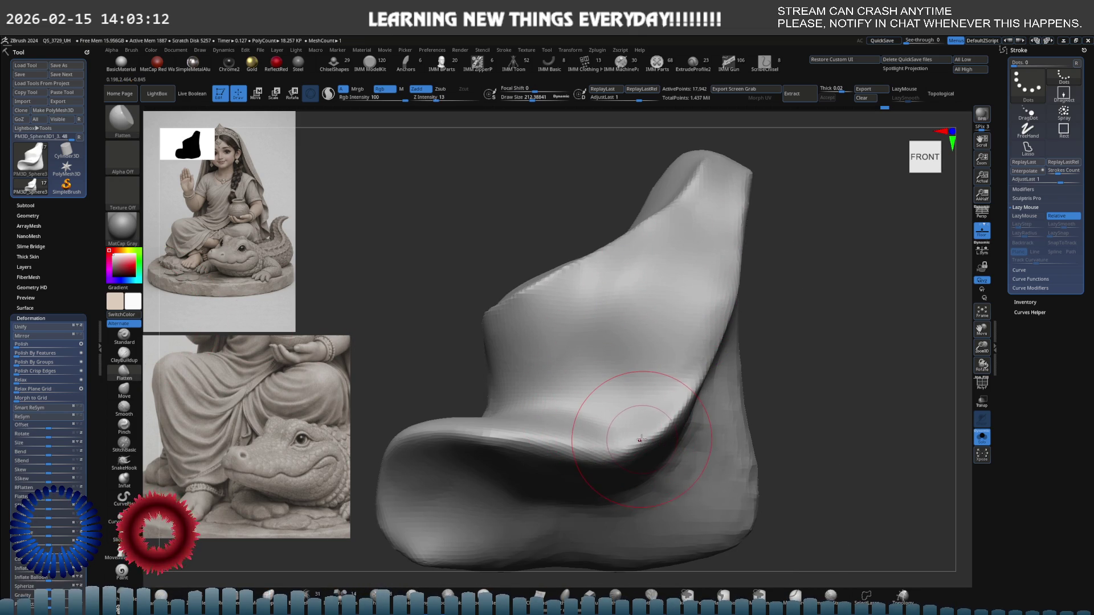
{"action": "key", "text": "ctrl"}
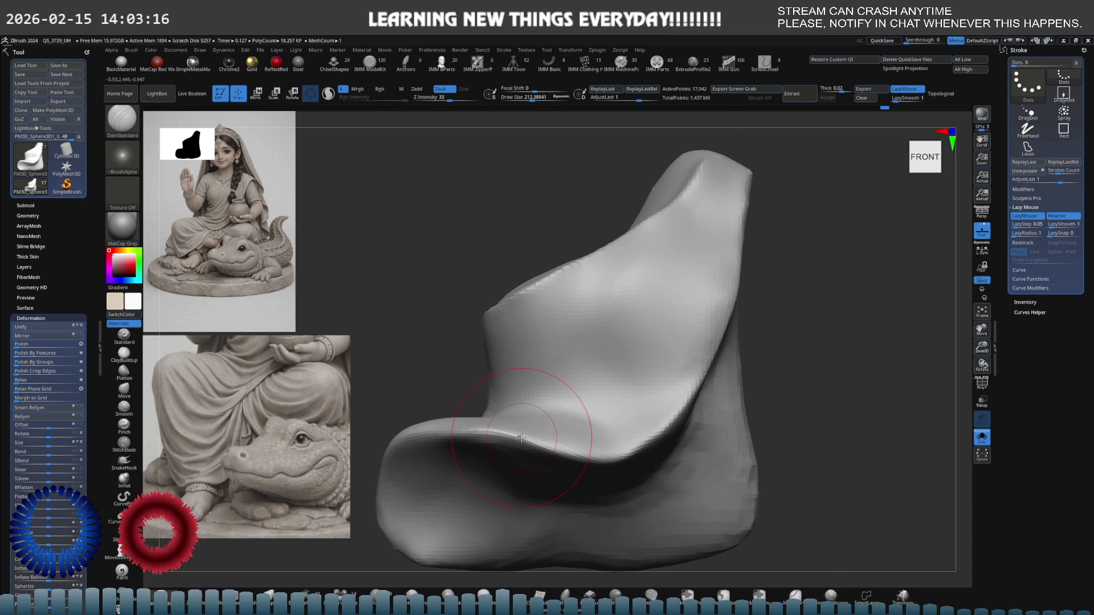
{"action": "key", "text": "ctrl+shift+s"}
{"action": "right_click_drag", "start_coordinate": [521, 438], "coordinate": [471, 433]}
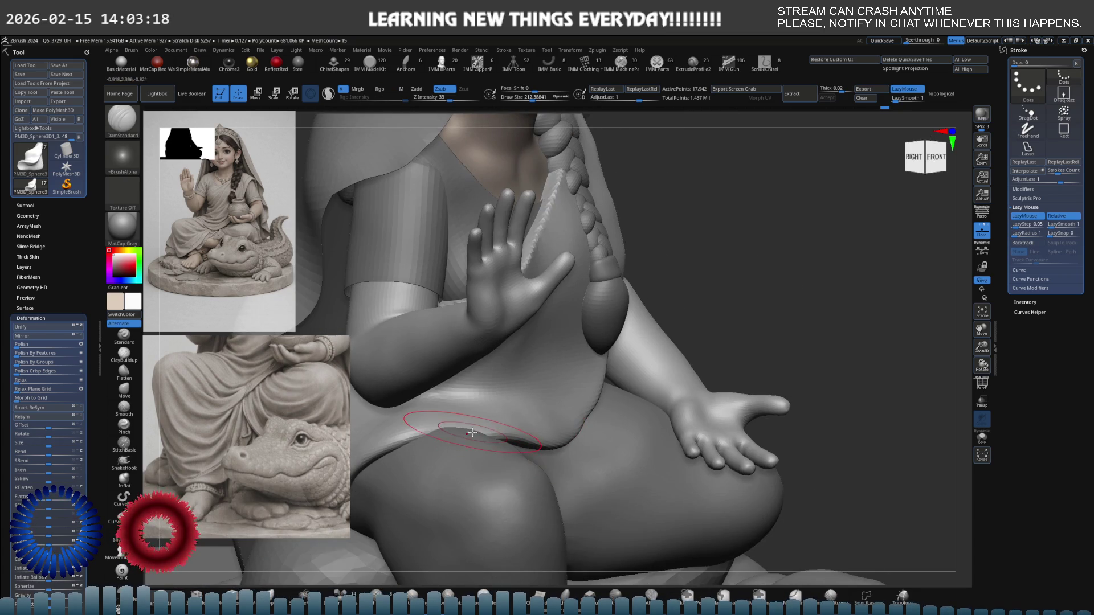
{"action": "key", "text": "b"}
{"action": "key", "text": "m"}
{"action": "key", "text": "v"}
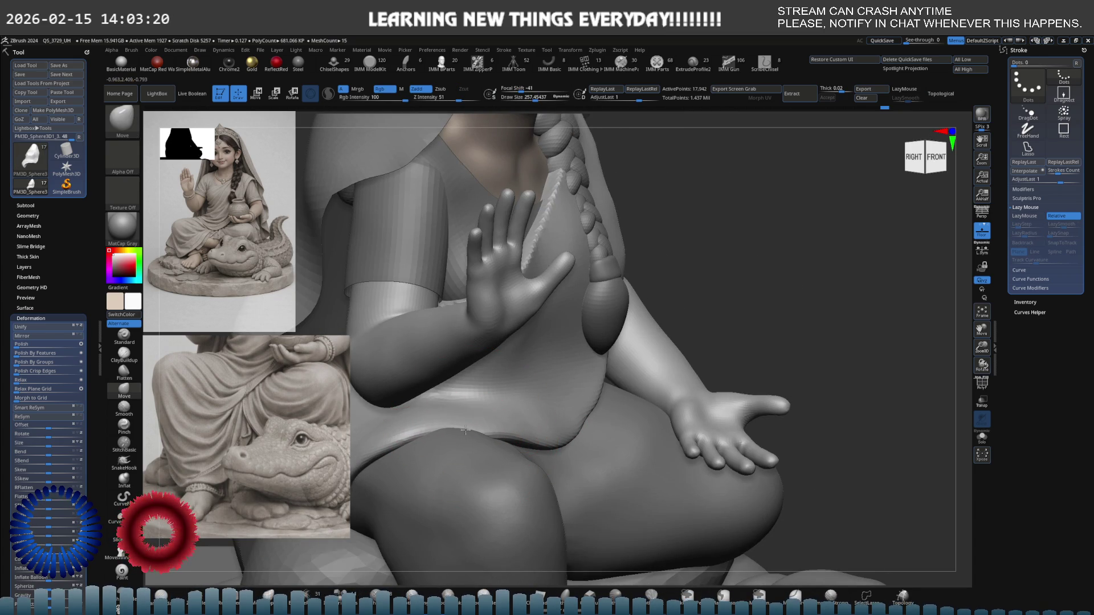
- Frame the figure and orbit to inspect the lap, torso, braid and hand from several angles
{"action": "mouse_move", "coordinate": [467, 417]}
{"action": "right_mouse_down"}
{"action": "mouse_move", "coordinate": [459, 467]}
{"action": "mouse_move", "coordinate": [531, 464]}
{"action": "mouse_move", "coordinate": [571, 443]}
{"action": "right_mouse_up"}
{"action": "key", "text": "ctrl+shift+s"}
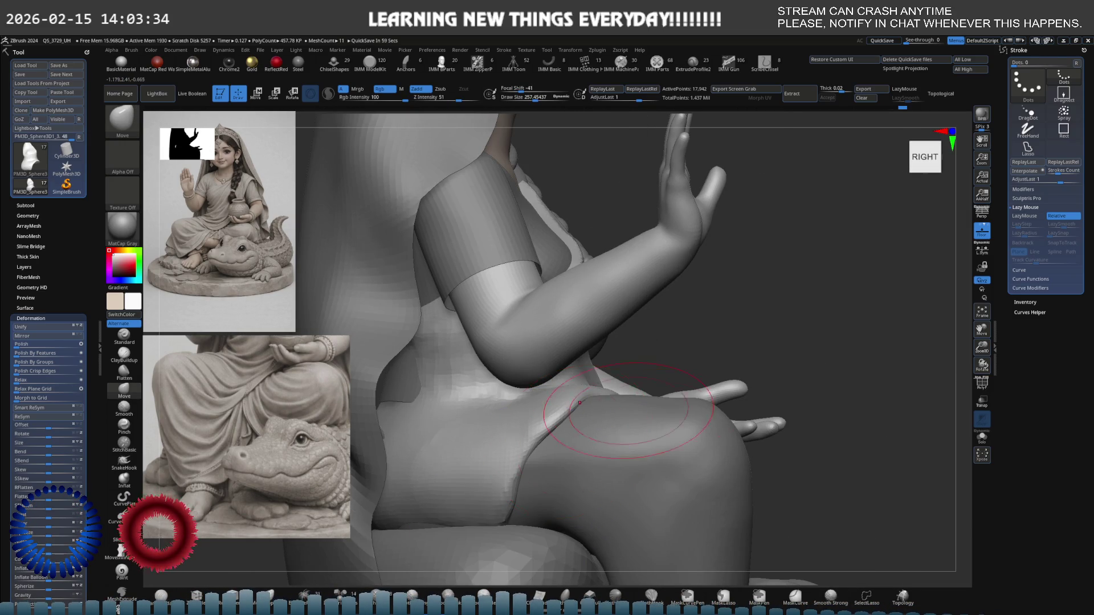
{"action": "key", "text": "f"}
{"action": "mouse_move", "coordinate": [472, 433]}
{"action": "right_mouse_down"}
{"action": "mouse_move", "coordinate": [533, 429]}
{"action": "mouse_move", "coordinate": [569, 401]}
{"action": "mouse_move", "coordinate": [540, 407]}
{"action": "right_mouse_up"}
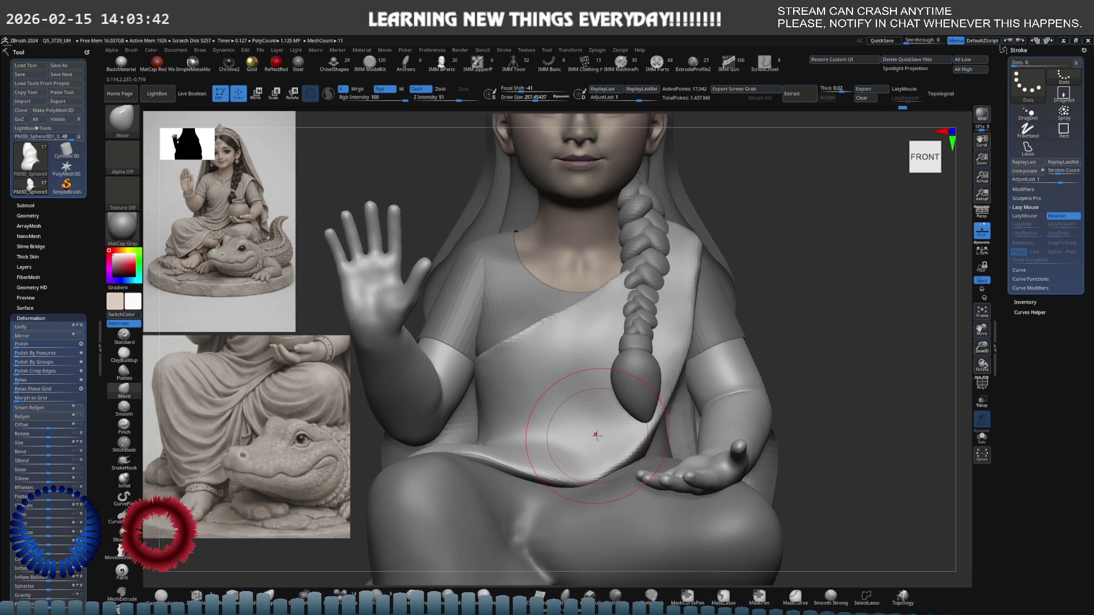
{"action": "mouse_move", "coordinate": [596, 436]}
{"action": "right_mouse_down", "text": "ctrl"}
{"action": "mouse_move", "coordinate": [548, 440]}
{"action": "mouse_move", "coordinate": [495, 249]}
{"action": "right_mouse_up", "text": "ctrl"}
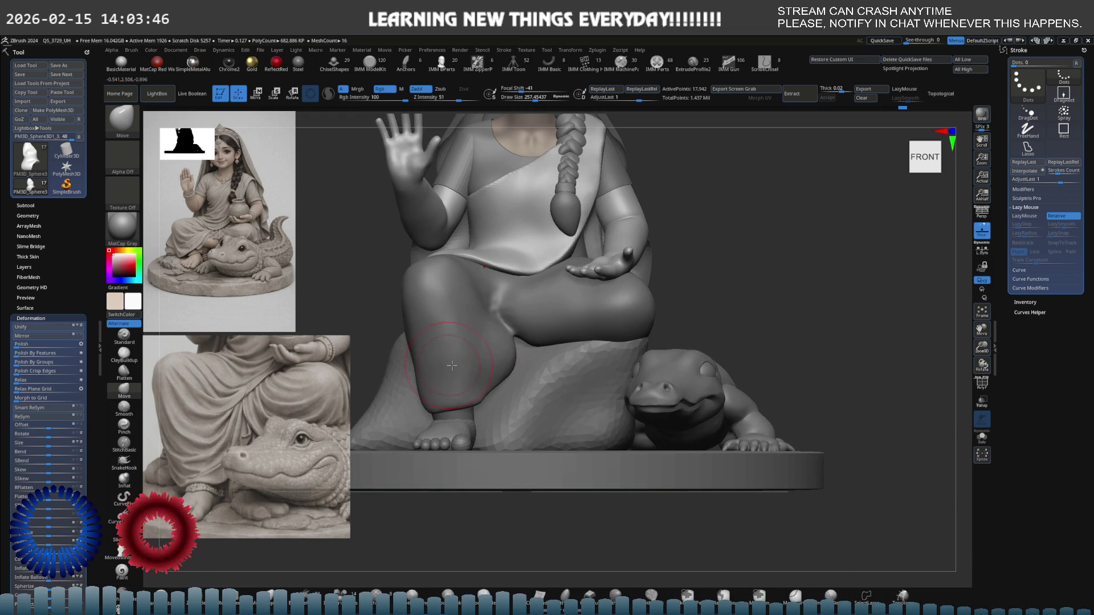
{"action": "key", "text": "ctrl"}
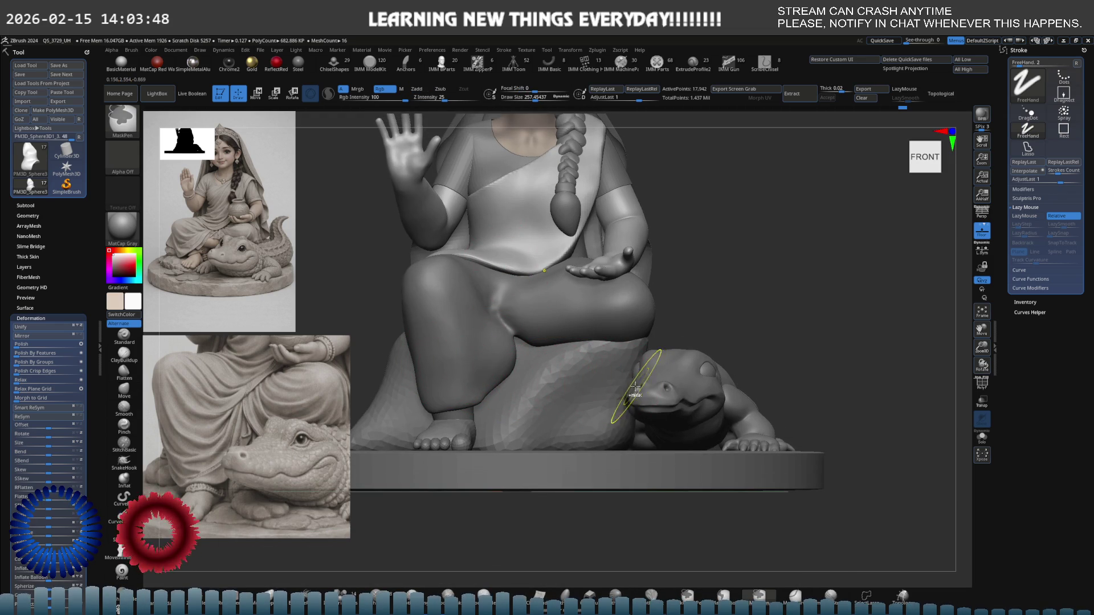
{"action": "right_click_drag", "start_coordinate": [471, 405], "coordinate": [464, 424], "text": "ctrl"}
{"action": "mouse_move", "coordinate": [551, 371]}
{"action": "right_mouse_down", "text": "ctrl"}
{"action": "mouse_move", "coordinate": [542, 393]}
{"action": "mouse_move", "coordinate": [558, 362]}
{"action": "mouse_move", "coordinate": [552, 342]}
{"action": "mouse_move", "coordinate": [576, 381]}
{"action": "mouse_move", "coordinate": [623, 351]}
{"action": "mouse_move", "coordinate": [585, 347]}
{"action": "mouse_move", "coordinate": [586, 362]}
{"action": "right_mouse_up", "text": "ctrl"}
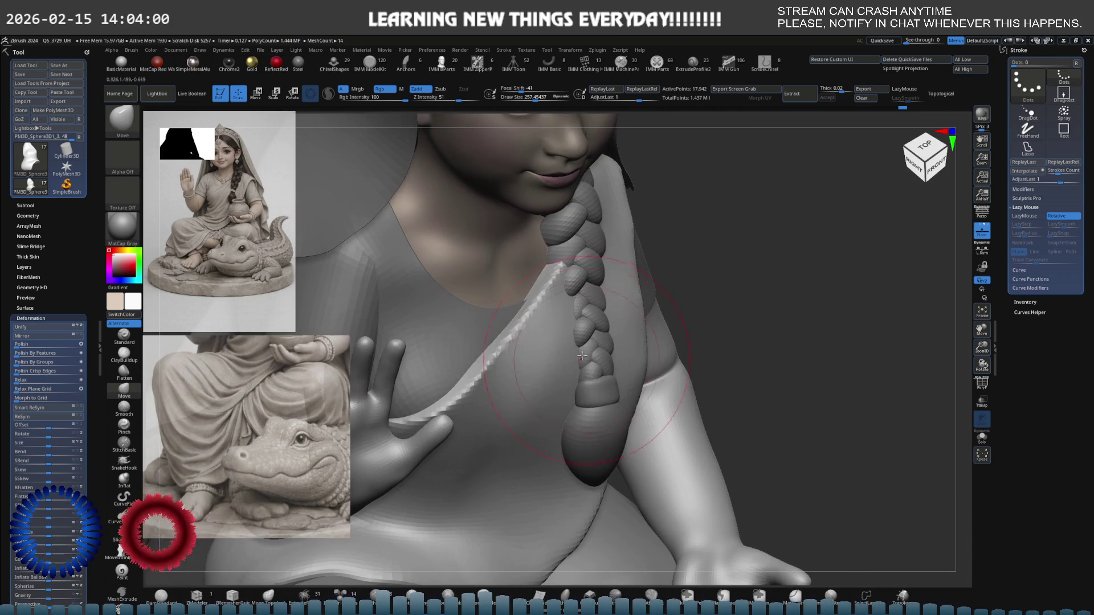
- With a larger brush, sculpt a groove along the braid's edge down the chest
{"action": "key", "text": "bracketright"}
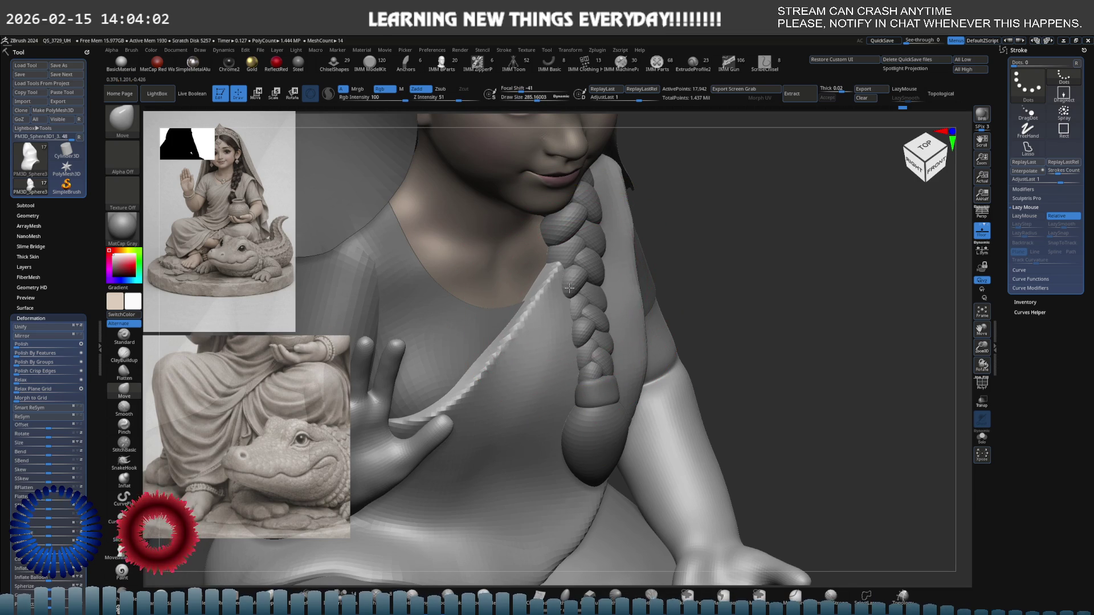
{"action": "right_click_drag", "start_coordinate": [550, 332], "coordinate": [648, 274]}
{"action": "mouse_move", "coordinate": [649, 274]}
{"action": "left_mouse_down"}
{"action": "mouse_move", "coordinate": [638, 233]}
{"action": "mouse_move", "coordinate": [644, 319]}
{"action": "left_mouse_up"}
{"action": "left_click_drag", "start_coordinate": [641, 268], "coordinate": [625, 344]}
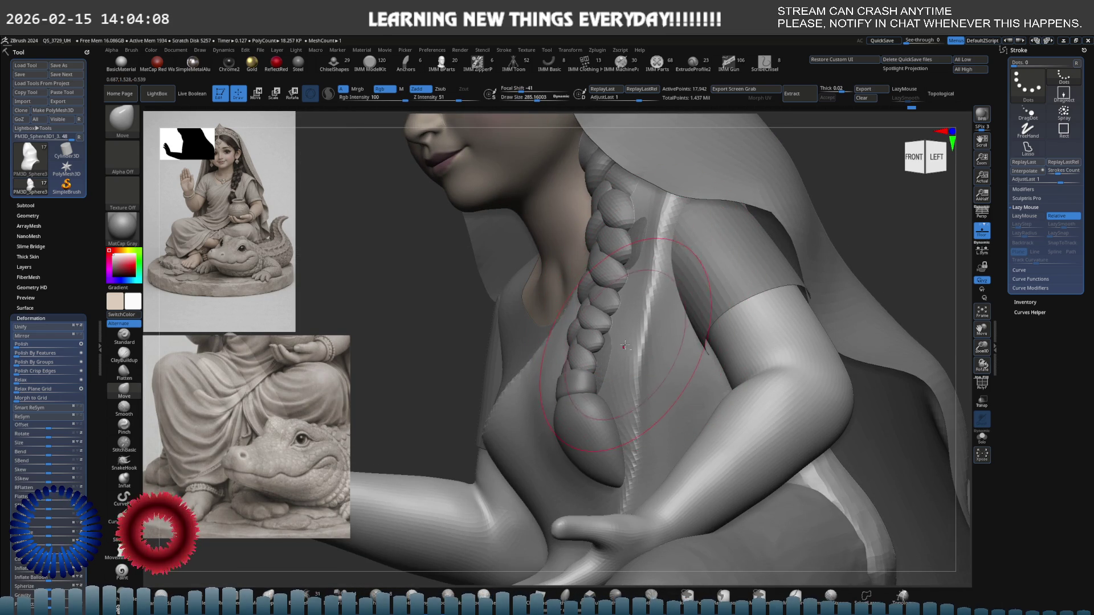
{"action": "right_click_drag", "start_coordinate": [611, 341], "coordinate": [490, 420]}
{"action": "left_click_drag", "start_coordinate": [490, 419], "coordinate": [479, 420]}
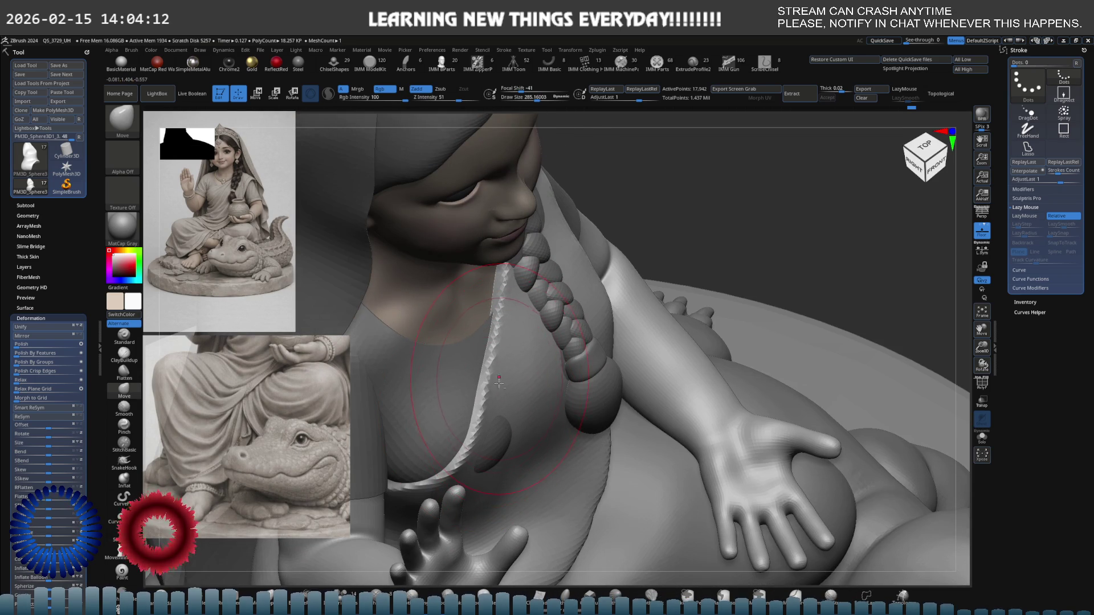
- Undo the stray chest dent, lower Draw Size to about 188, and refine the cloth edge
{"action": "key", "text": "ctrl+z"}
{"action": "key", "text": "s"}
{"action": "left_click_drag", "start_coordinate": [499, 379], "coordinate": [489, 377]}
{"action": "left_click_drag", "start_coordinate": [483, 419], "coordinate": [477, 434]}
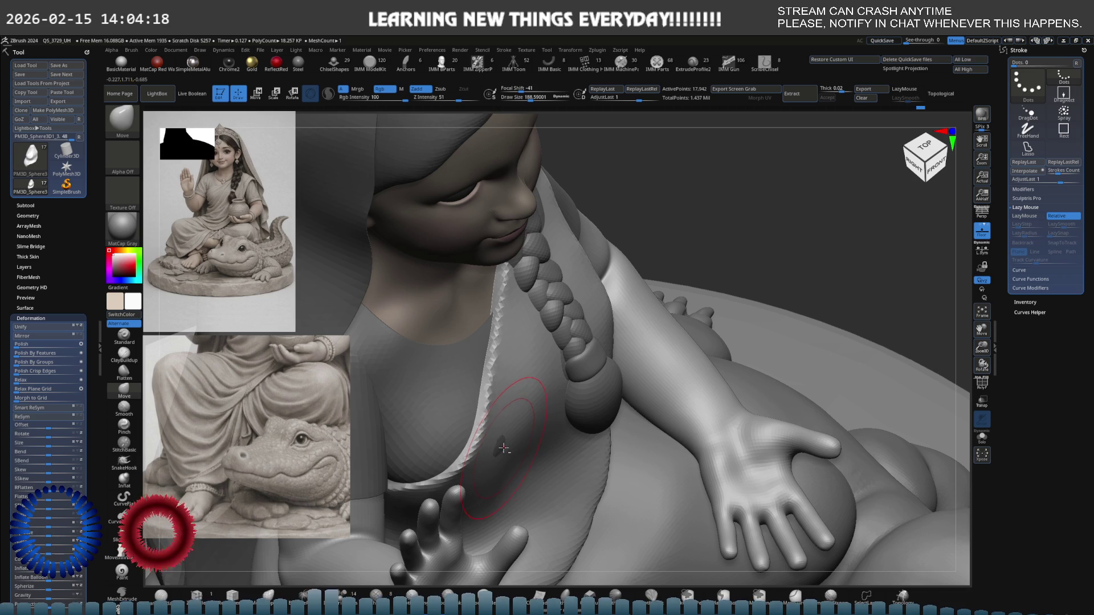
{"action": "right_click_drag", "start_coordinate": [562, 353], "coordinate": [576, 316], "text": "shift"}
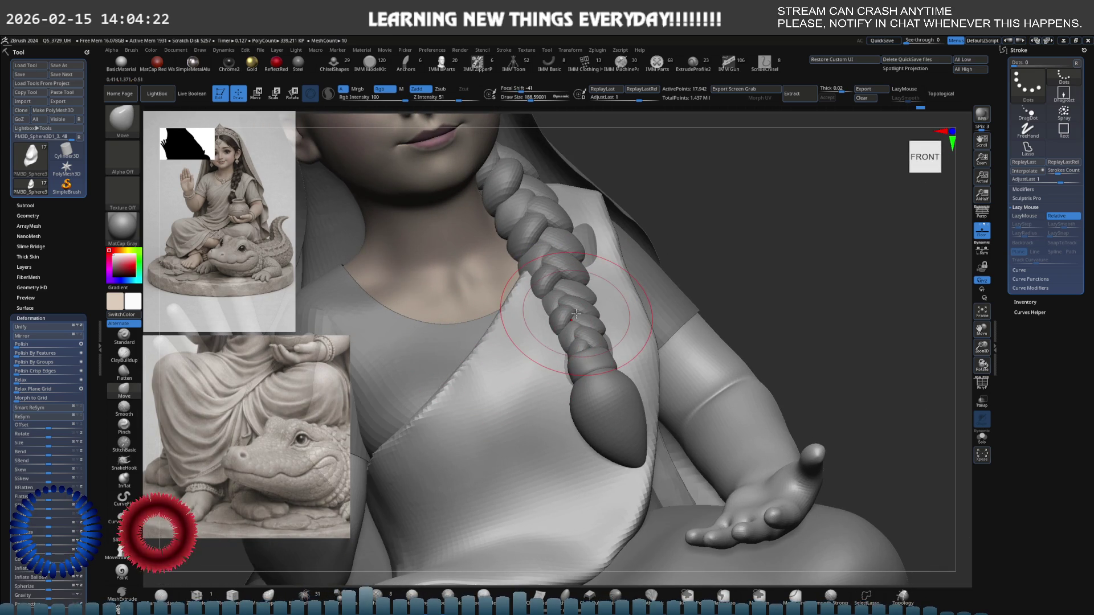
- Select the Extract2 shoulder piece and smooth it beside the braid
{"action": "left_click", "coordinate": [644, 264], "text": "alt"}
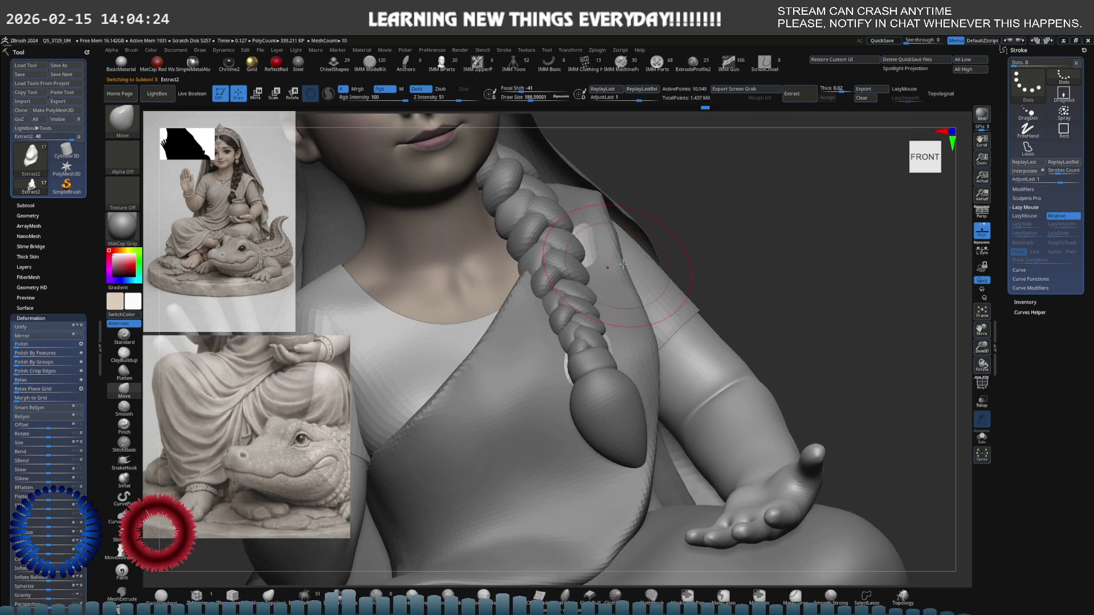
{"action": "right_click_drag", "start_coordinate": [647, 268], "coordinate": [661, 288], "text": "shift"}
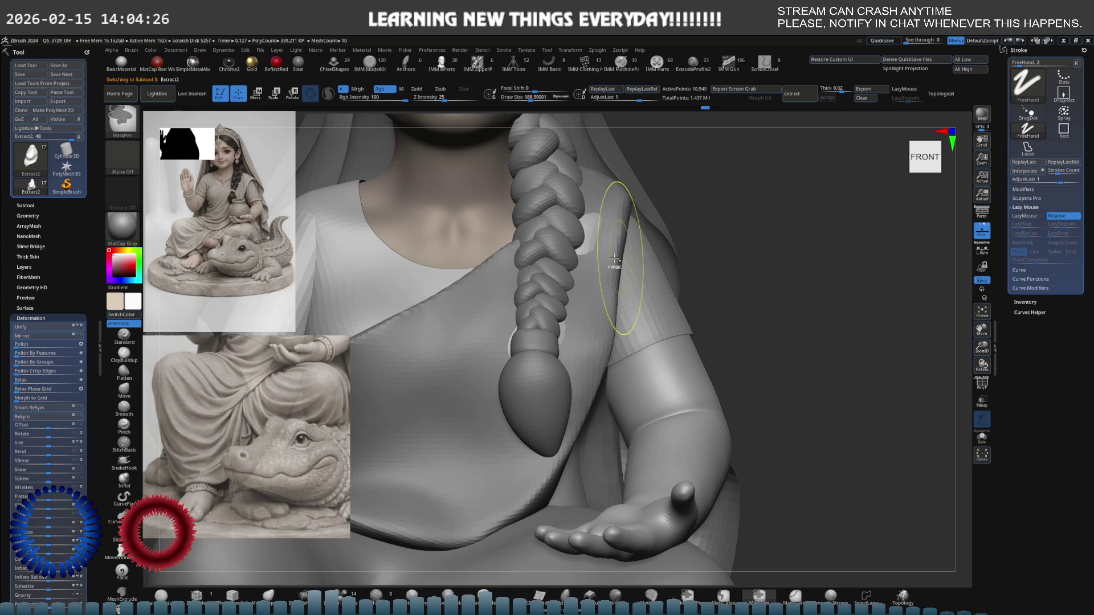
{"action": "right_click_drag", "start_coordinate": [589, 220], "coordinate": [605, 236]}
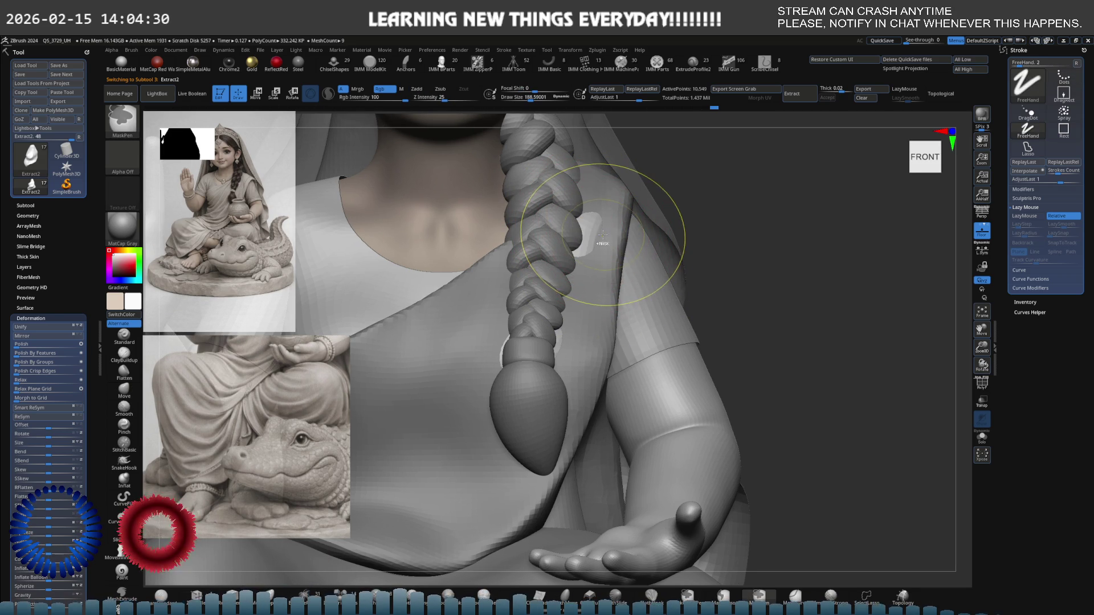
- Select the braid subtool and zoom out to frame the seated figure with the crocodile
{"action": "left_click", "coordinate": [592, 228], "text": "alt"}
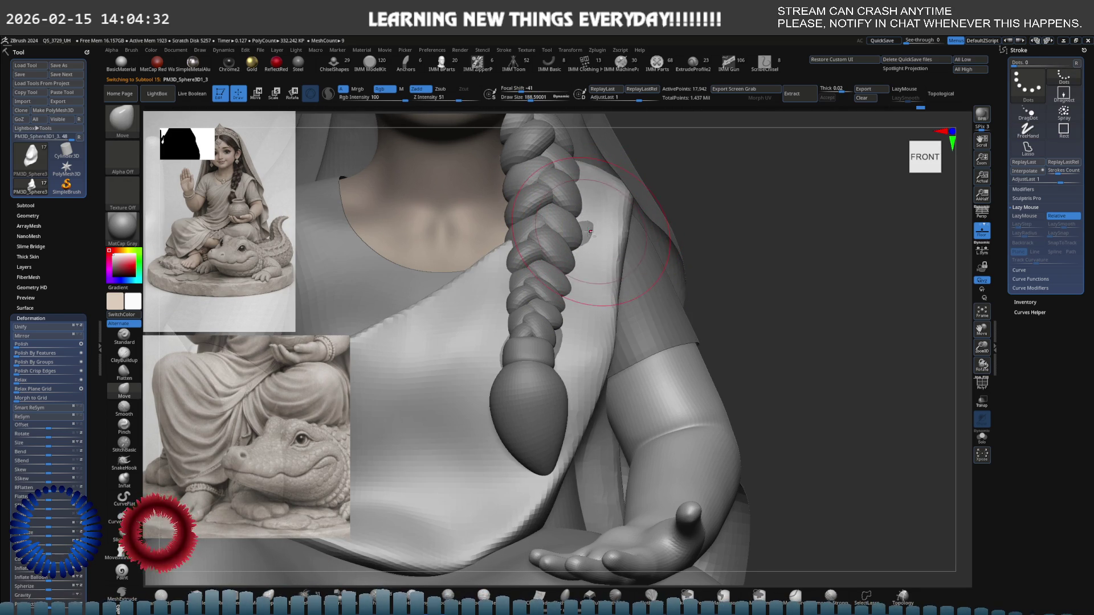
{"action": "mouse_move", "coordinate": [555, 352]}
{"action": "right_mouse_down"}
{"action": "mouse_move", "coordinate": [564, 350]}
{"action": "mouse_move", "coordinate": [519, 338]}
{"action": "mouse_move", "coordinate": [627, 393]}
{"action": "mouse_move", "coordinate": [563, 373]}
{"action": "mouse_move", "coordinate": [611, 364]}
{"action": "right_mouse_up"}
{"action": "key", "text": "ctrl"}
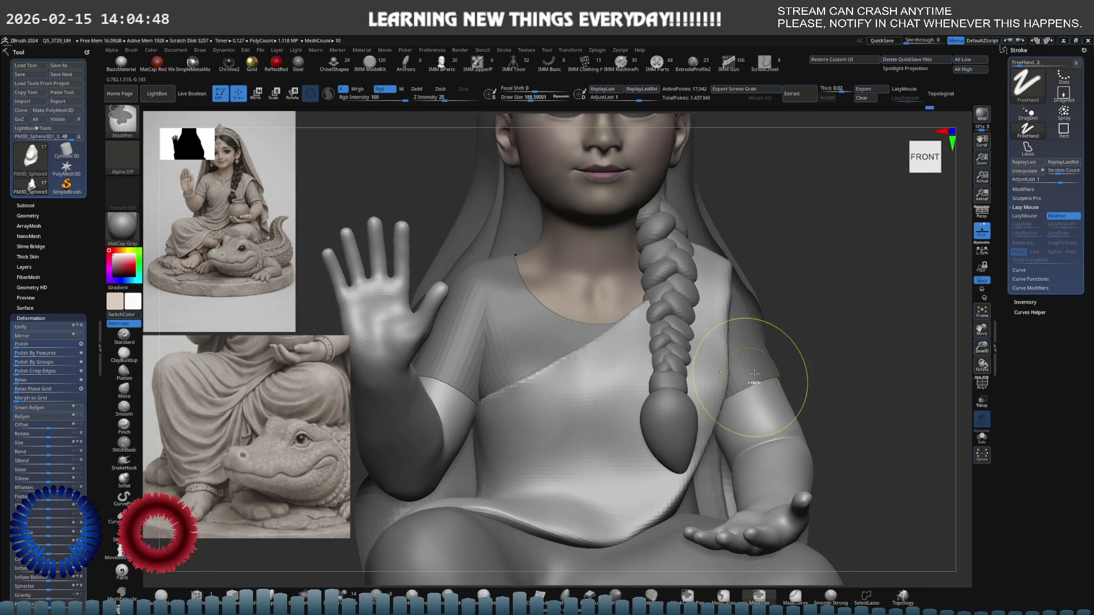
{"action": "mouse_move", "coordinate": [735, 356]}
{"action": "right_mouse_down", "text": "ctrl"}
{"action": "mouse_move", "coordinate": [705, 376]}
{"action": "mouse_move", "coordinate": [576, 365]}
{"action": "right_mouse_up", "text": "ctrl"}
{"action": "mouse_move", "coordinate": [654, 342]}
{"action": "right_mouse_down", "text": "ctrl"}
{"action": "mouse_move", "coordinate": [560, 397]}
{"action": "mouse_move", "coordinate": [615, 399]}
{"action": "mouse_move", "coordinate": [556, 406]}
{"action": "mouse_move", "coordinate": [627, 403]}
{"action": "mouse_move", "coordinate": [570, 403]}
{"action": "mouse_move", "coordinate": [601, 403]}
{"action": "mouse_move", "coordinate": [576, 393]}
{"action": "right_mouse_up", "text": "ctrl"}
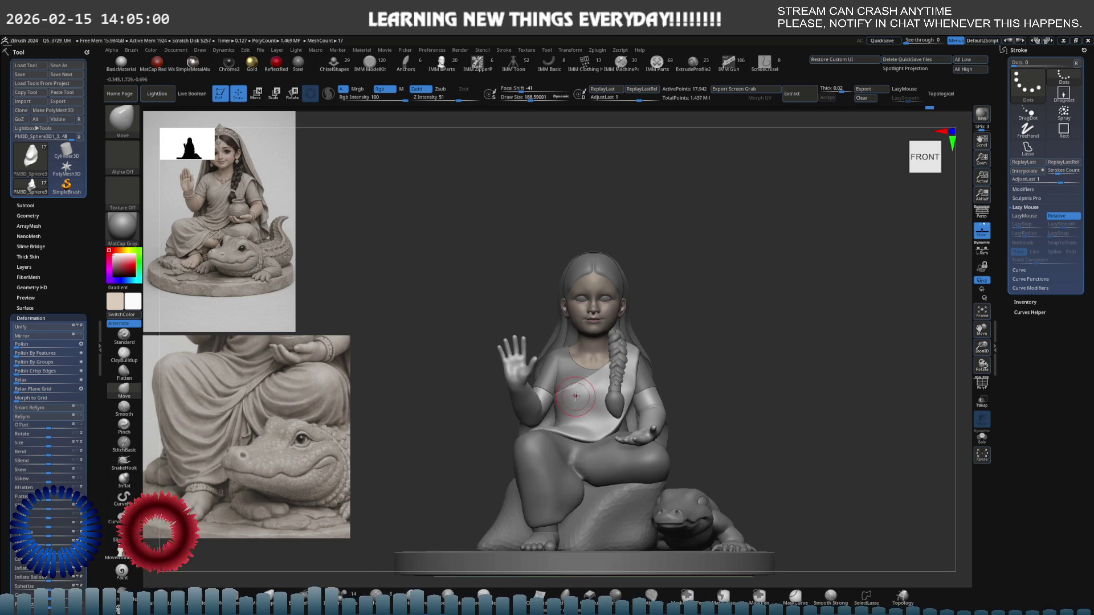
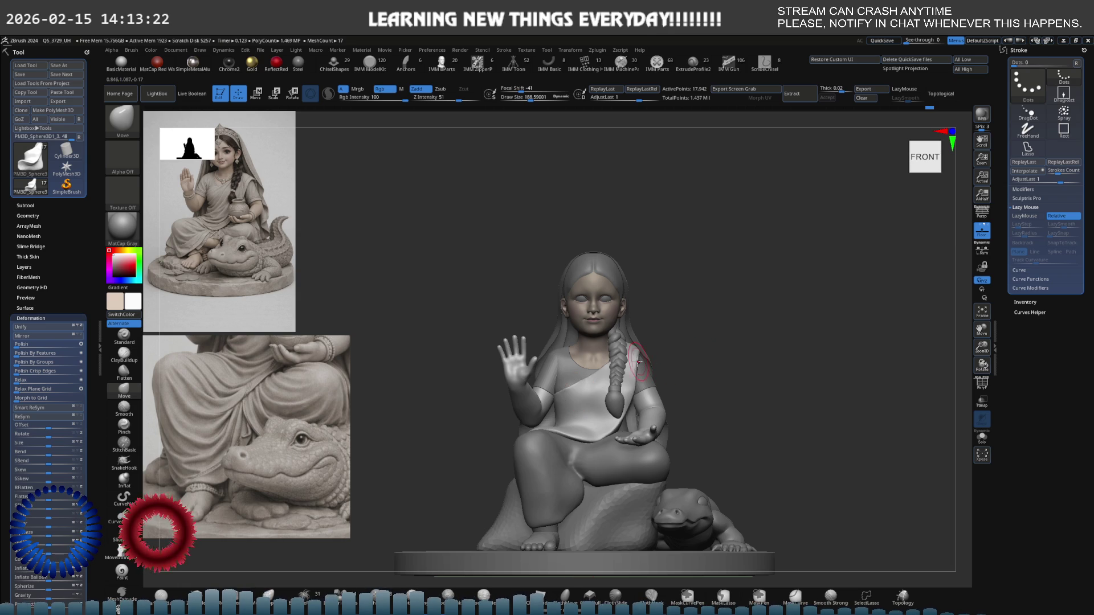
- Orbit to a three-quarter left view and solo the drape subtool
{"action": "scroll", "coordinate": [638, 362], "scroll_direction": "up", "scroll_amount": 5}
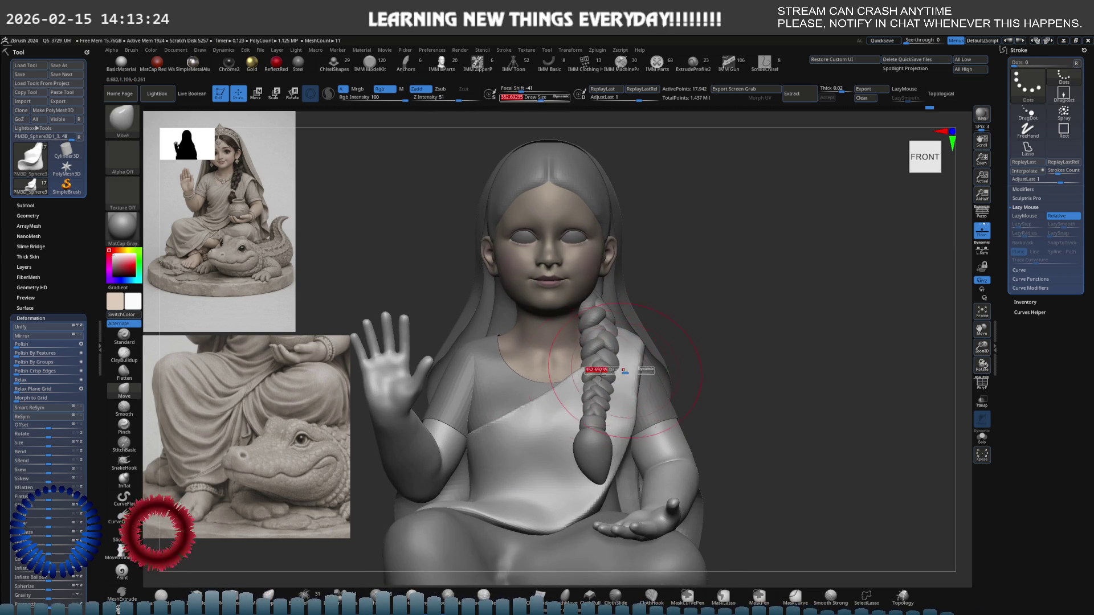
{"action": "scroll", "coordinate": [631, 368], "scroll_direction": "up", "scroll_amount": 3}
{"action": "mouse_move", "coordinate": [632, 368]}
{"action": "right_mouse_down"}
{"action": "mouse_move", "coordinate": [618, 376]}
{"action": "mouse_move", "coordinate": [664, 318]}
{"action": "right_mouse_up"}
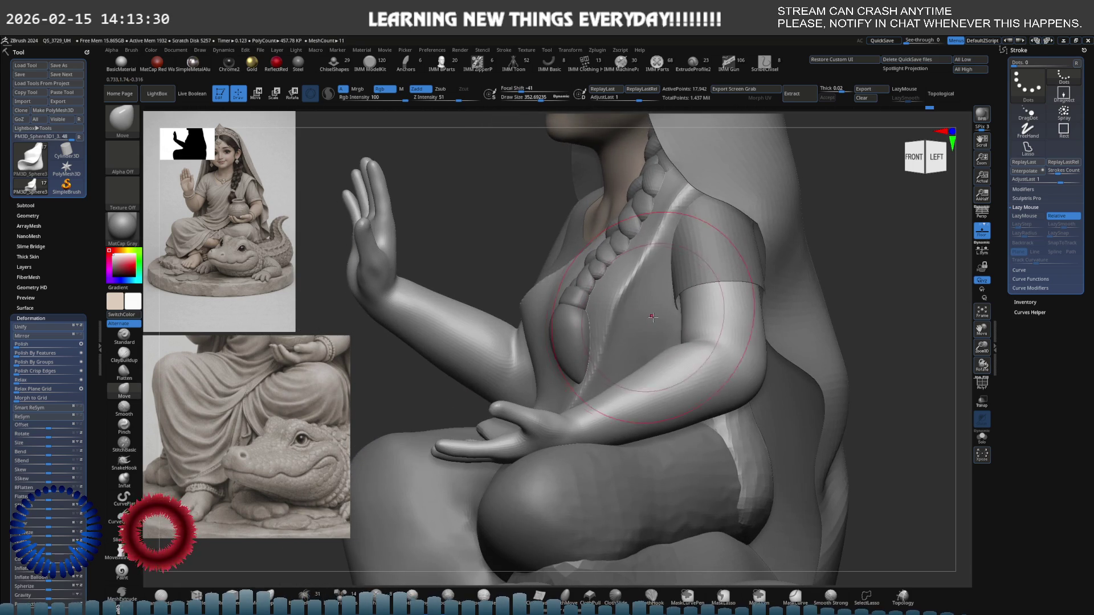
{"action": "scroll", "coordinate": [673, 314], "scroll_direction": "up", "scroll_amount": 3, "text": "ctrl"}
{"action": "key", "text": "shift+alt+s"}
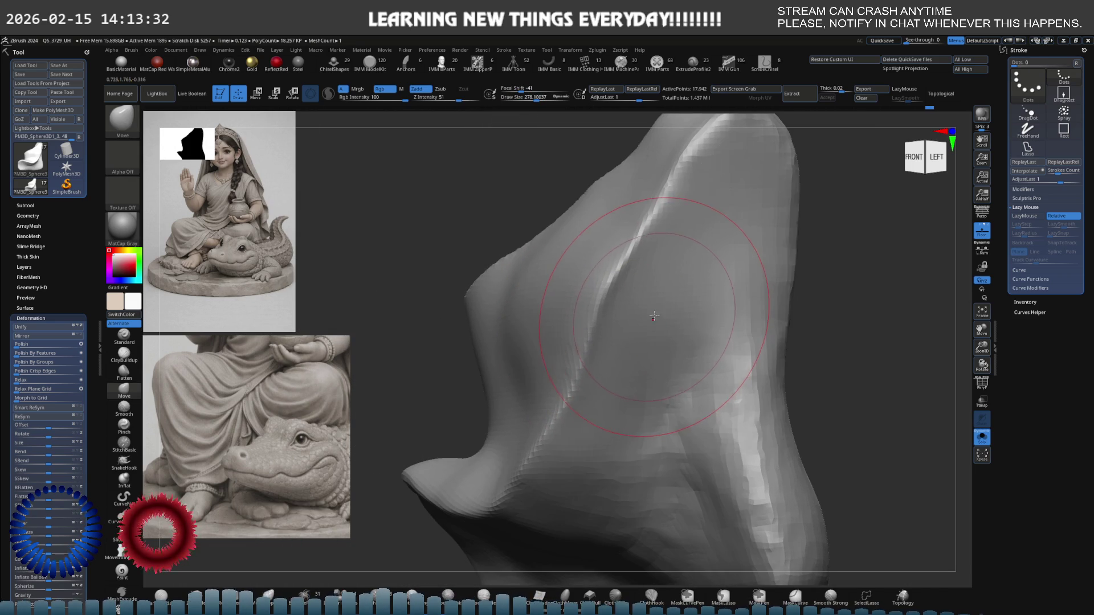
- Carve a groove down the drape ridge with DamStandard, adding clay bumps and streaks with ClayBuildup
{"action": "key", "text": "b"}
{"action": "key", "text": "d"}
{"action": "key", "text": "s"}
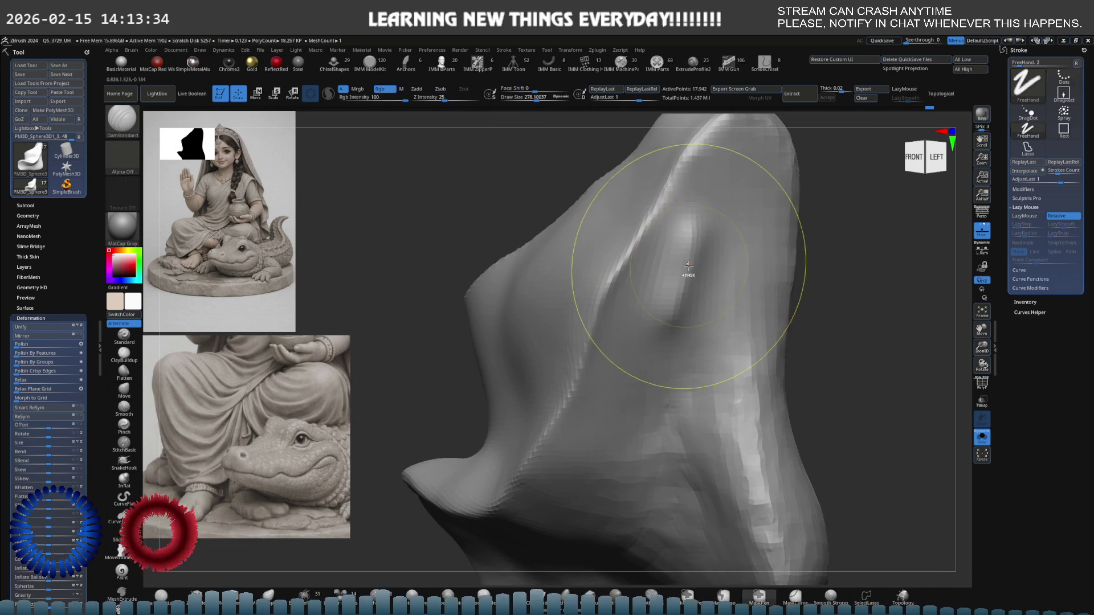
{"action": "key", "text": "b"}
{"action": "key", "text": "c"}
{"action": "key", "text": "b"}
{"action": "left_click_drag", "start_coordinate": [692, 194], "coordinate": [595, 378]}
{"action": "left_click_drag", "start_coordinate": [633, 279], "coordinate": [567, 453]}
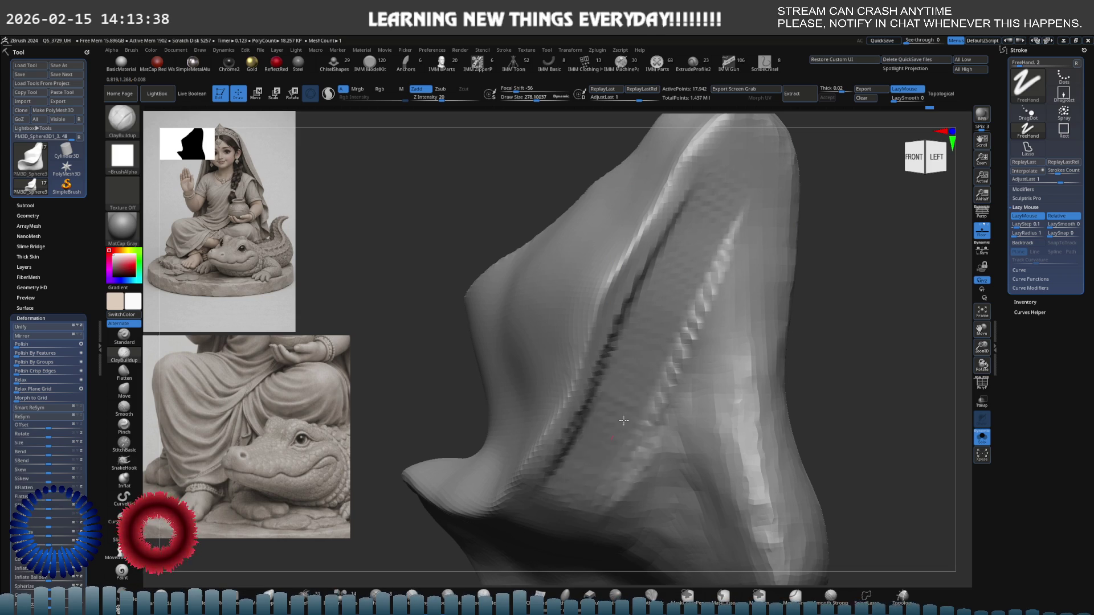
{"action": "left_click_drag", "start_coordinate": [678, 293], "coordinate": [661, 363]}
{"action": "left_click_drag", "start_coordinate": [650, 496], "coordinate": [587, 393]}
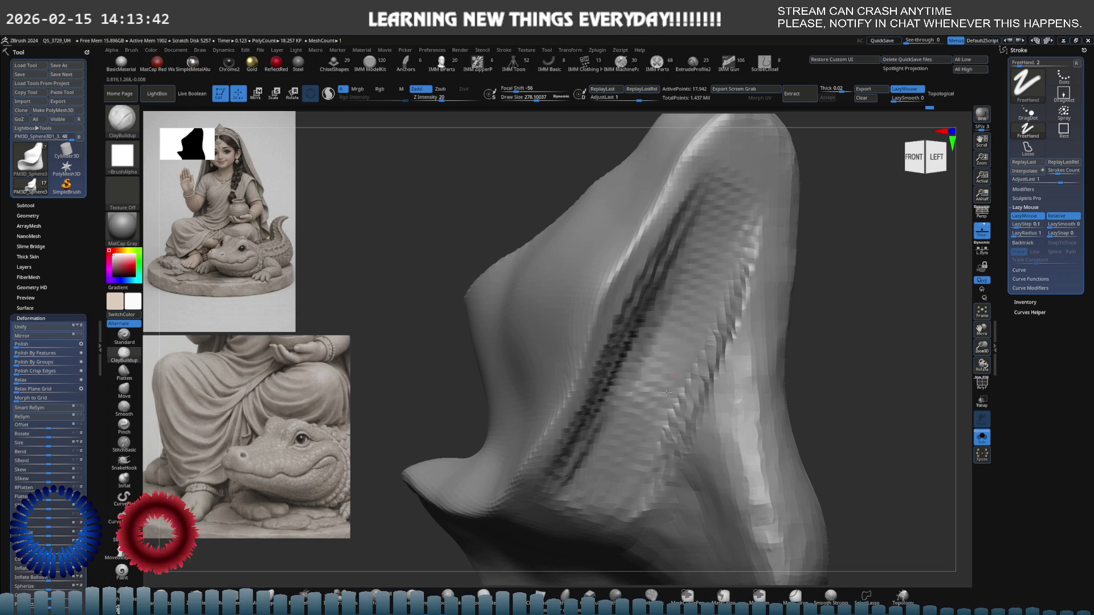
- Shift-smooth the ridge's bumps and streaks, then turn Solo off to show the whole figure
{"action": "mouse_move", "coordinate": [686, 351]}
{"action": "left_mouse_down", "text": "shift"}
{"action": "mouse_move", "coordinate": [741, 262]}
{"action": "mouse_move", "coordinate": [706, 410]}
{"action": "mouse_move", "coordinate": [644, 484]}
{"action": "mouse_move", "coordinate": [615, 393]}
{"action": "mouse_move", "coordinate": [678, 222]}
{"action": "mouse_move", "coordinate": [689, 353]}
{"action": "left_mouse_up", "text": "shift"}
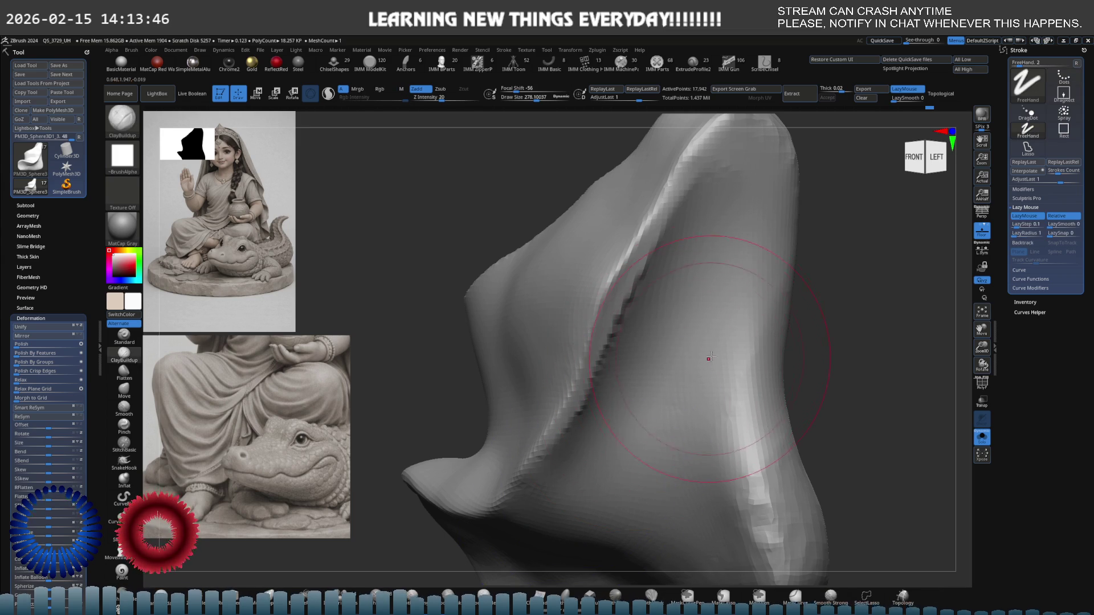
{"action": "mouse_move", "coordinate": [708, 359]}
{"action": "right_mouse_down"}
{"action": "mouse_move", "coordinate": [718, 342]}
{"action": "mouse_move", "coordinate": [705, 365]}
{"action": "right_mouse_up"}
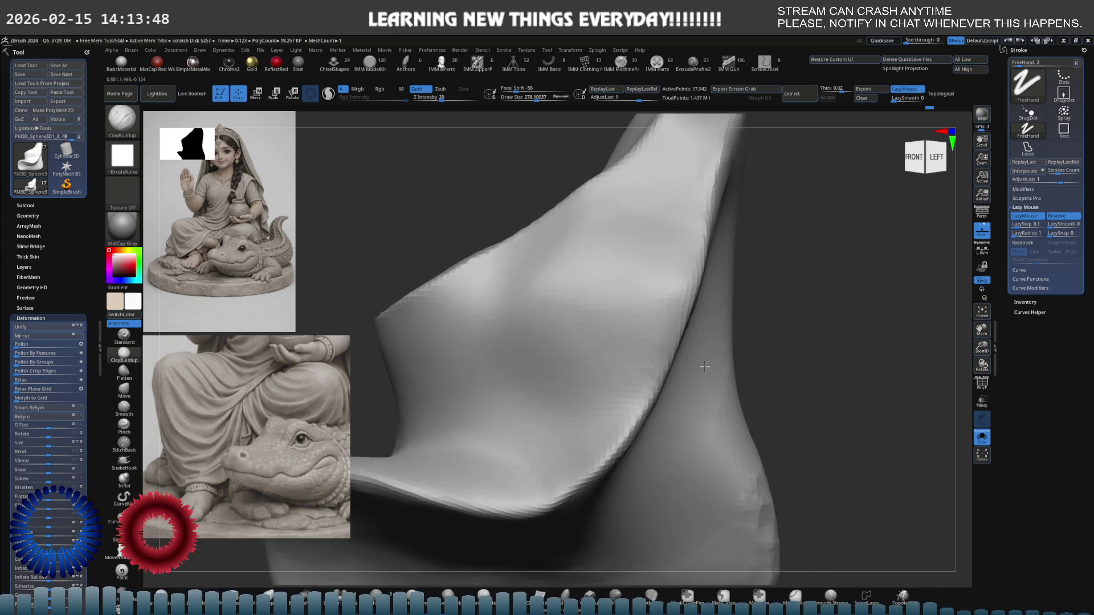
{"action": "key", "text": "shift+alt+s"}
- Orbit around the lap and torso and reduce the brush size to about 155
{"action": "mouse_move", "coordinate": [722, 308]}
{"action": "right_mouse_down"}
{"action": "mouse_move", "coordinate": [682, 329]}
{"action": "mouse_move", "coordinate": [693, 342]}
{"action": "right_mouse_up"}
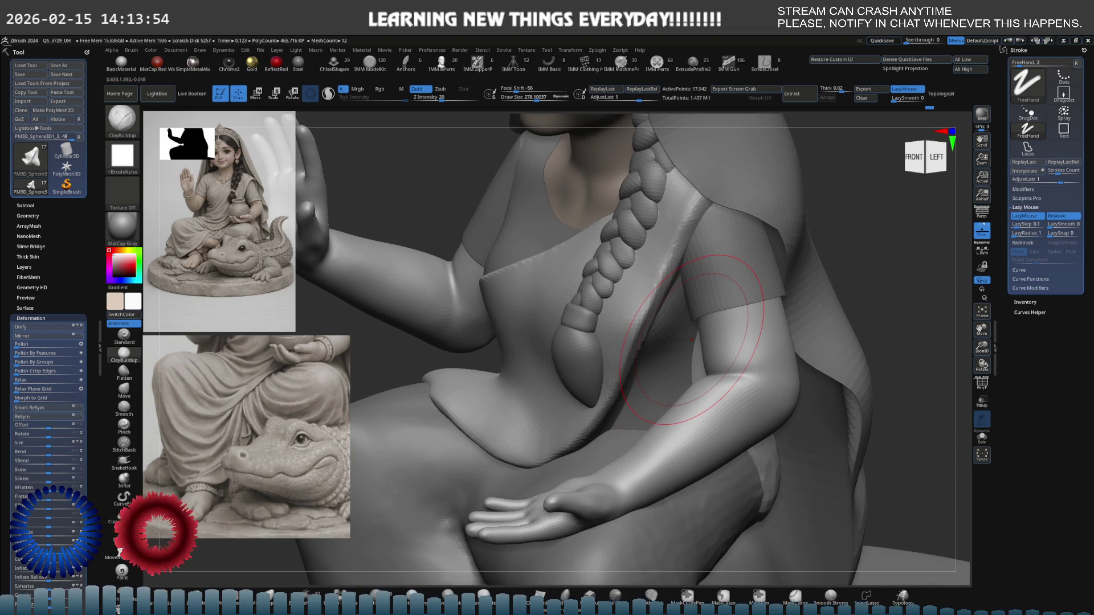
{"action": "mouse_move", "coordinate": [691, 340]}
{"action": "right_mouse_down"}
{"action": "mouse_move", "coordinate": [649, 356]}
{"action": "mouse_move", "coordinate": [641, 174]}
{"action": "right_mouse_up"}
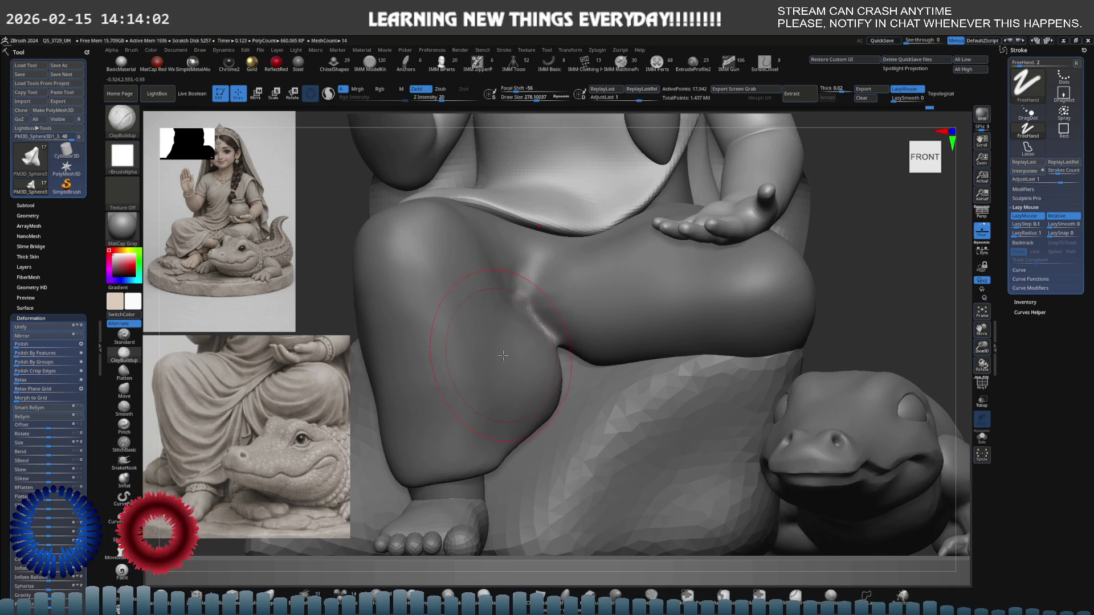
{"action": "key", "text": "ctrl"}
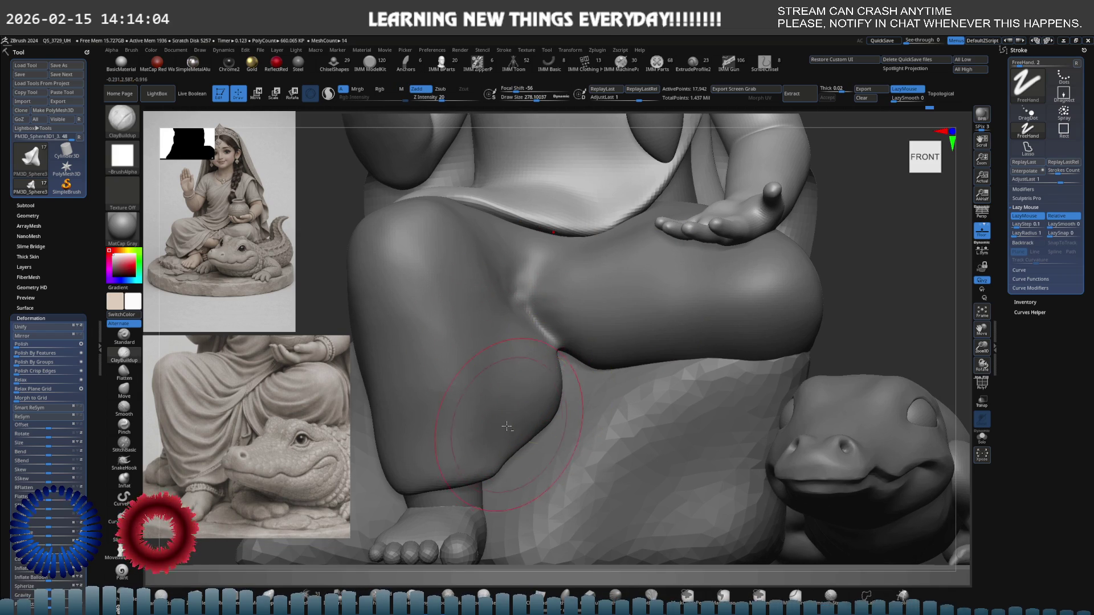
{"action": "key", "text": "s"}
{"action": "left_click_drag", "start_coordinate": [527, 412], "coordinate": [516, 412]}
- With the Move brush at size about 238, reshape the crease where the knee meets the rock
{"action": "key", "text": "b"}
{"action": "key", "text": "m"}
{"action": "key", "text": "v"}
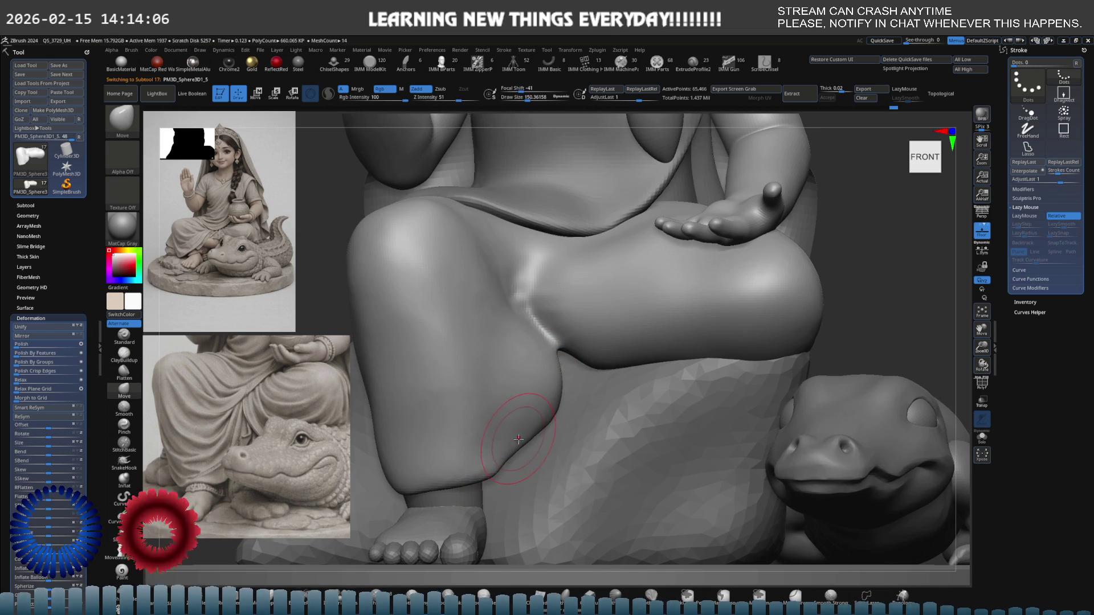
{"action": "key", "text": "s"}
{"action": "left_click_drag", "start_coordinate": [513, 413], "coordinate": [500, 410]}
{"action": "mouse_move", "coordinate": [491, 369]}
{"action": "left_mouse_down"}
{"action": "mouse_move", "coordinate": [464, 342]}
{"action": "mouse_move", "coordinate": [502, 370]}
{"action": "mouse_move", "coordinate": [496, 356]}
{"action": "left_mouse_up"}
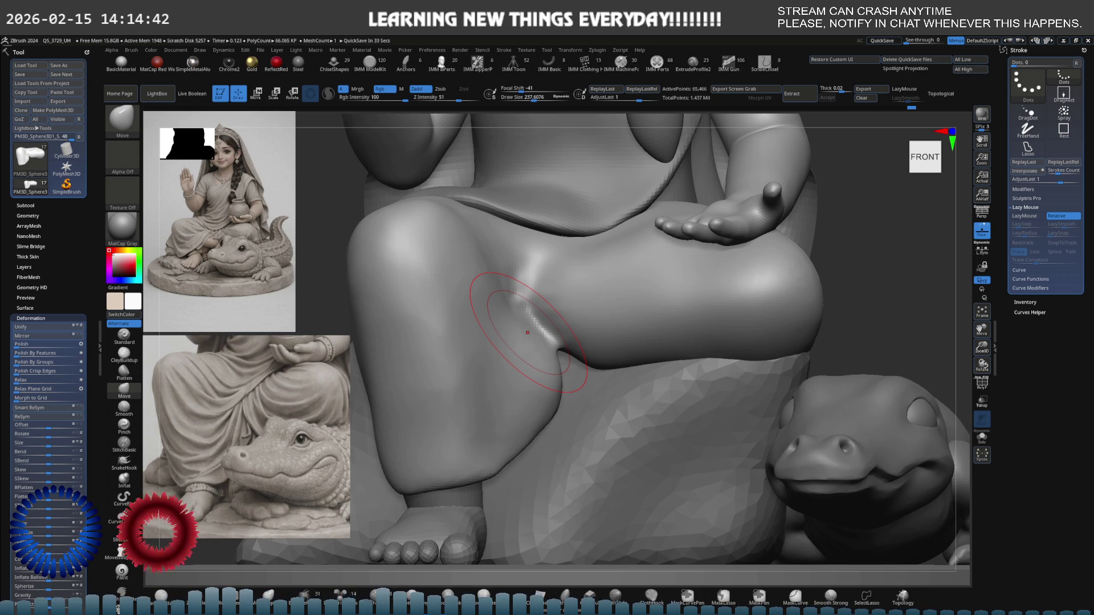
{"action": "mouse_move", "coordinate": [527, 333]}
{"action": "left_mouse_down"}
{"action": "mouse_move", "coordinate": [547, 291]}
{"action": "mouse_move", "coordinate": [516, 285]}
{"action": "mouse_move", "coordinate": [522, 308]}
{"action": "left_mouse_up"}
{"action": "right_click", "coordinate": [522, 307]}
{"action": "mouse_move", "coordinate": [522, 307]}
{"action": "right_mouse_down"}
{"action": "mouse_move", "coordinate": [527, 339]}
{"action": "mouse_move", "coordinate": [544, 326]}
{"action": "right_mouse_up"}
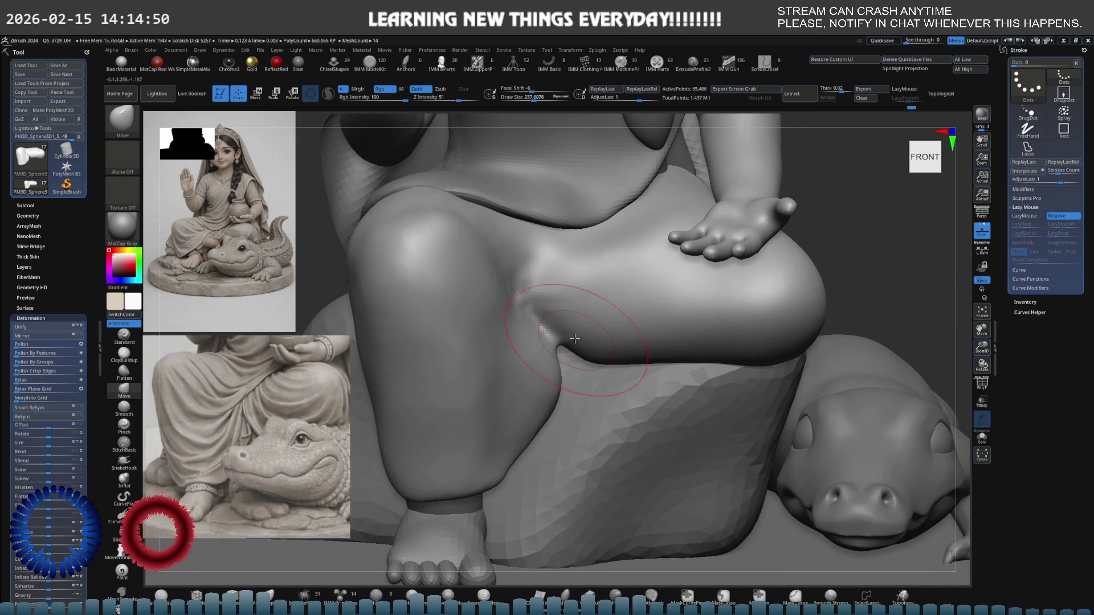
- Build up clay on the knee crease with ClayBuildup and solo the knee piece
{"action": "key", "text": "b"}
{"action": "key", "text": "c"}
{"action": "key", "text": "b"}
{"action": "left_click_drag", "start_coordinate": [558, 314], "coordinate": [520, 275]}
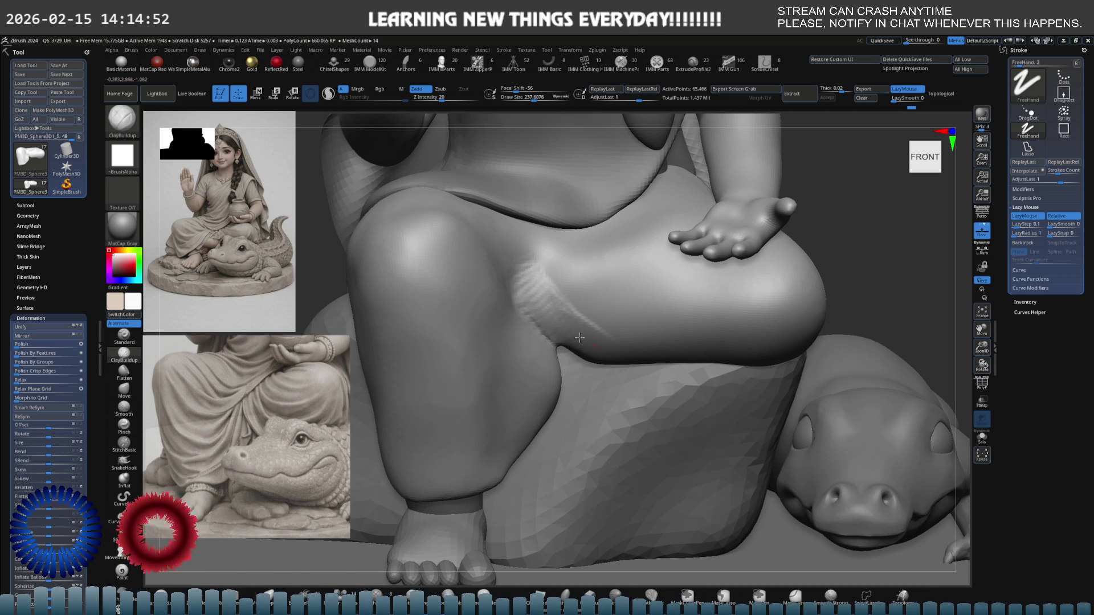
{"action": "key", "text": "ctrl+shift+s"}
{"action": "mouse_move", "coordinate": [576, 403]}
{"action": "right_mouse_down"}
{"action": "mouse_move", "coordinate": [541, 288]}
{"action": "mouse_move", "coordinate": [468, 306]}
{"action": "right_mouse_up"}
- Mask the knee's left side, pull the crease up and left with Move, and undo a ClayBuildup bulge
{"action": "mouse_move", "coordinate": [468, 306]}
{"action": "left_mouse_down", "text": "ctrl"}
{"action": "mouse_move", "coordinate": [467, 404]}
{"action": "mouse_move", "coordinate": [542, 447]}
{"action": "mouse_move", "coordinate": [393, 342]}
{"action": "mouse_move", "coordinate": [462, 336]}
{"action": "left_mouse_up", "text": "ctrl"}
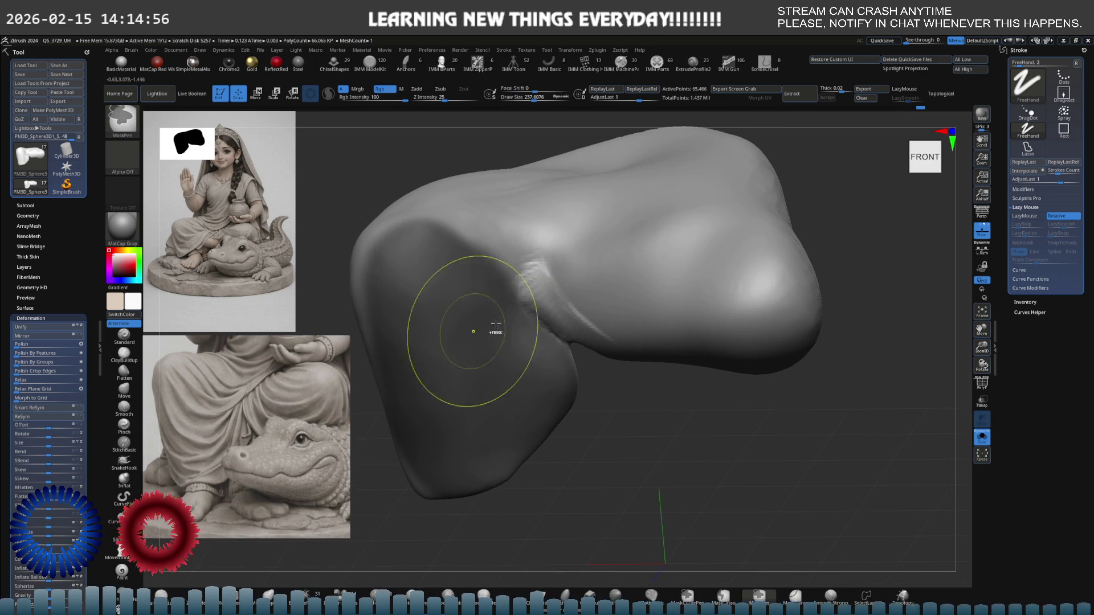
{"action": "key", "text": "b"}
{"action": "key", "text": "m"}
{"action": "key", "text": "v"}
{"action": "left_click_drag", "start_coordinate": [574, 309], "coordinate": [548, 288]}
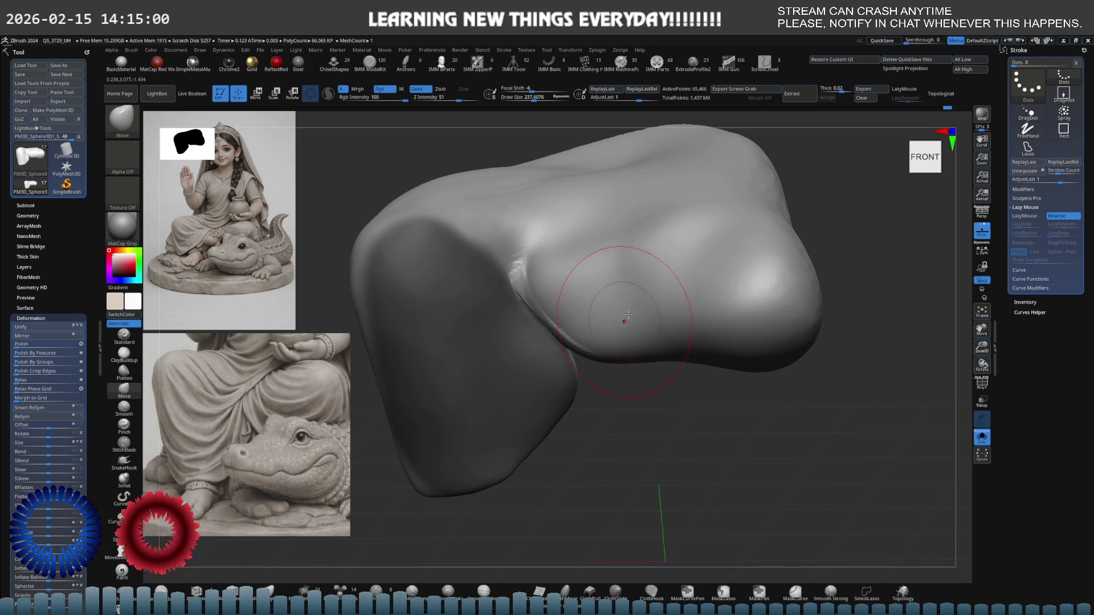
{"action": "key", "text": "b"}
{"action": "key", "text": "c"}
{"action": "key", "text": "b"}
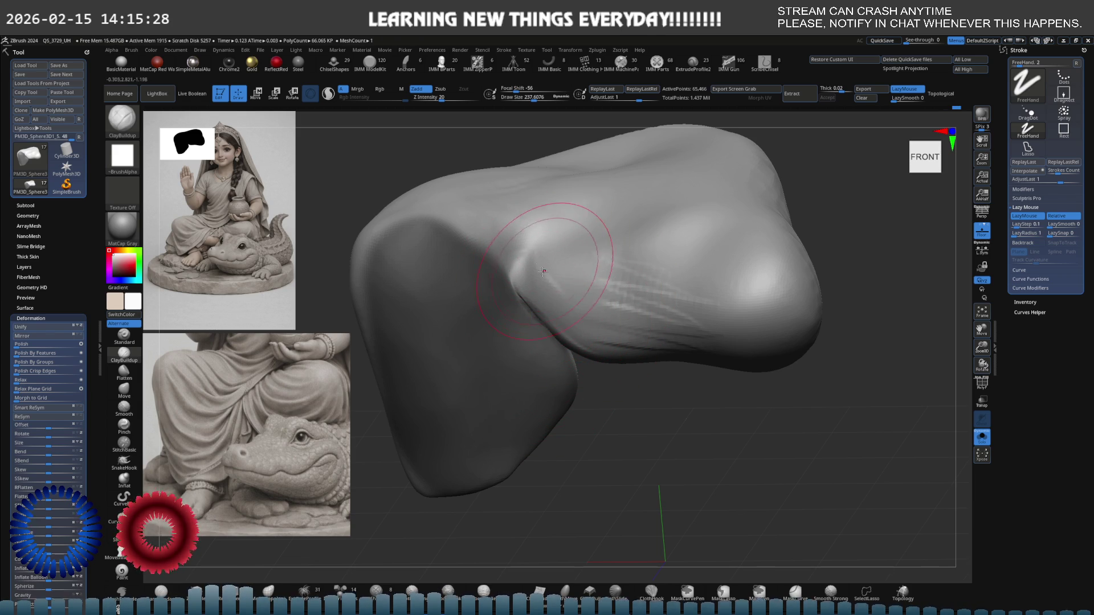
{"action": "key", "text": "ctrl+z"}
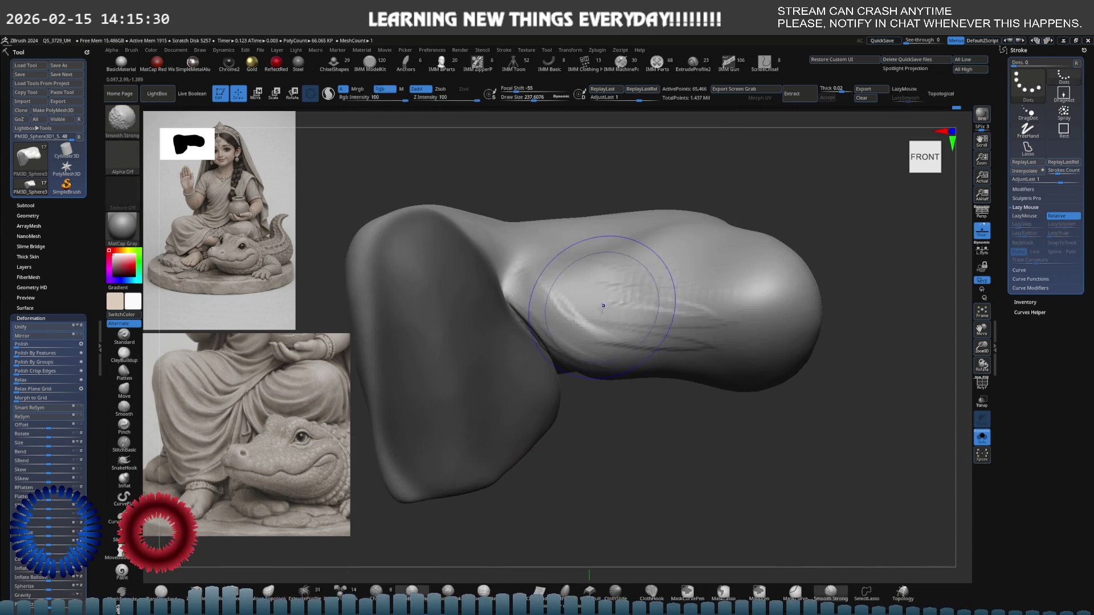
- Pull the knee's lower belly slightly down with Move and check the wireframe with PolyFrame
{"action": "key", "text": "b"}
{"action": "key", "text": "m"}
{"action": "key", "text": "v"}
{"action": "left_click_drag", "start_coordinate": [620, 351], "coordinate": [662, 378]}
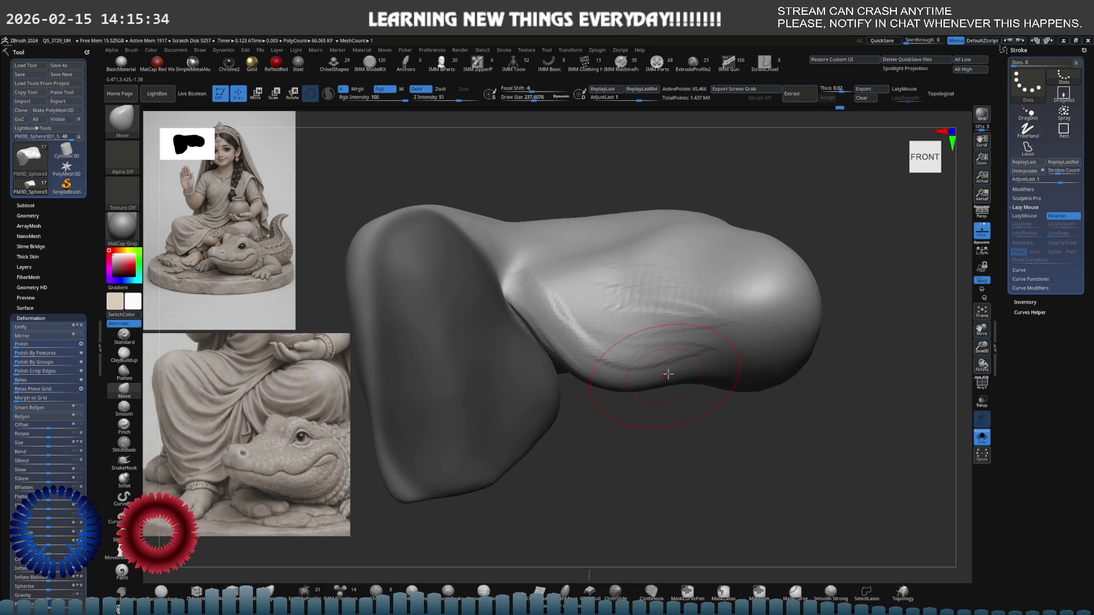
{"action": "key", "text": "ctrl"}
{"action": "key", "text": "shift+f"}
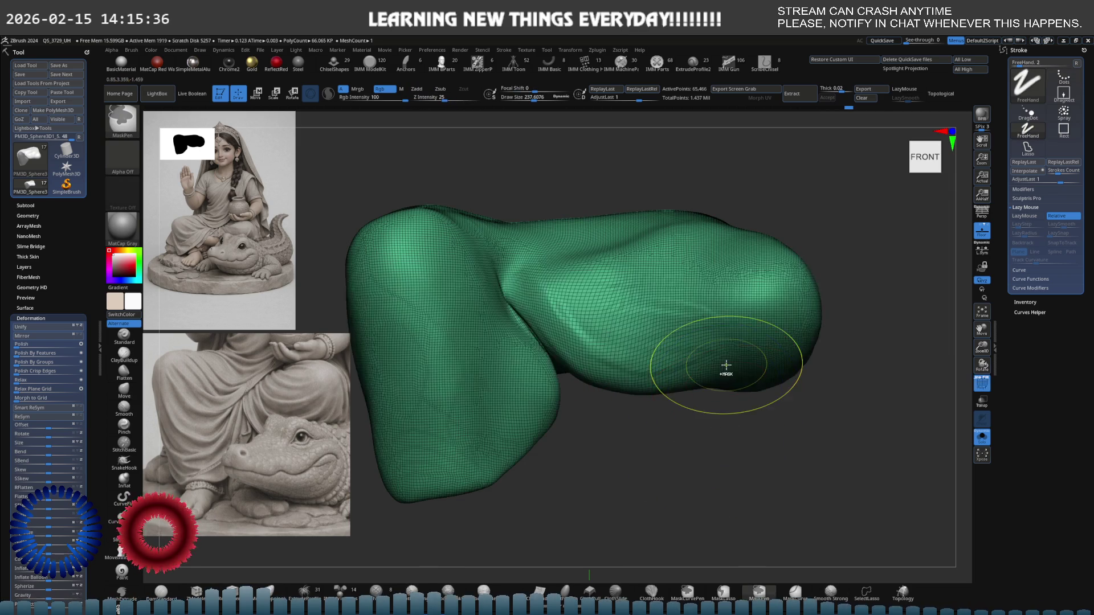
{"action": "key", "text": "shift+f"}
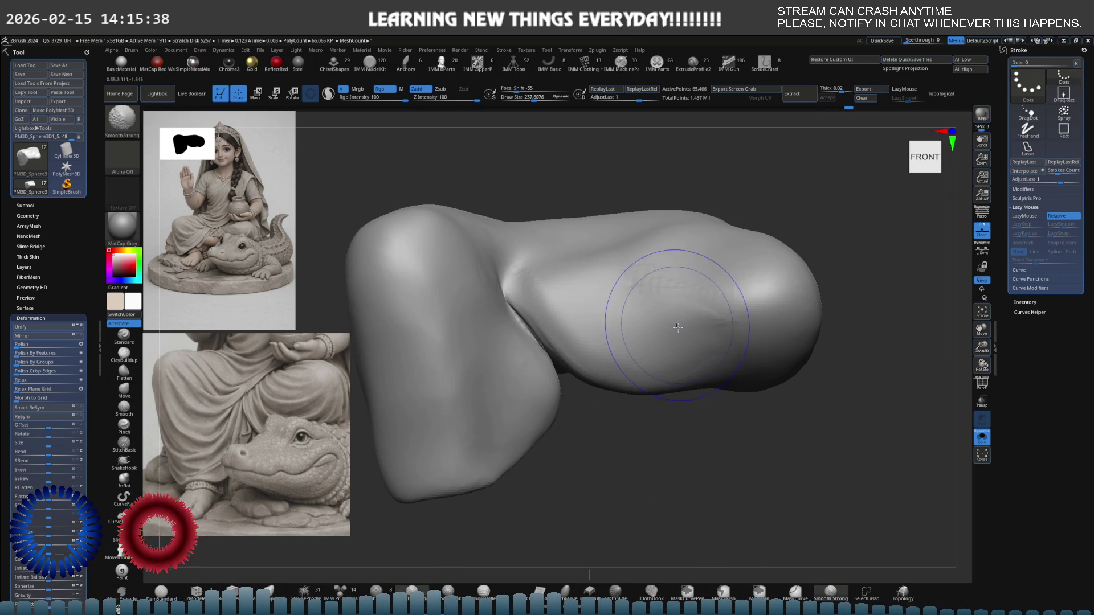
- Smooth the knee's lower side, shrink the brush to 1, and show the full scene again
{"action": "key", "text": "b"}
{"action": "key", "text": "m"}
{"action": "key", "text": "v"}
{"action": "right_click_drag", "start_coordinate": [684, 349], "coordinate": [623, 341]}
{"action": "right_click", "coordinate": [588, 365]}
{"action": "left_click_drag", "start_coordinate": [588, 365], "coordinate": [467, 365]}
{"action": "key", "text": "alt+s"}
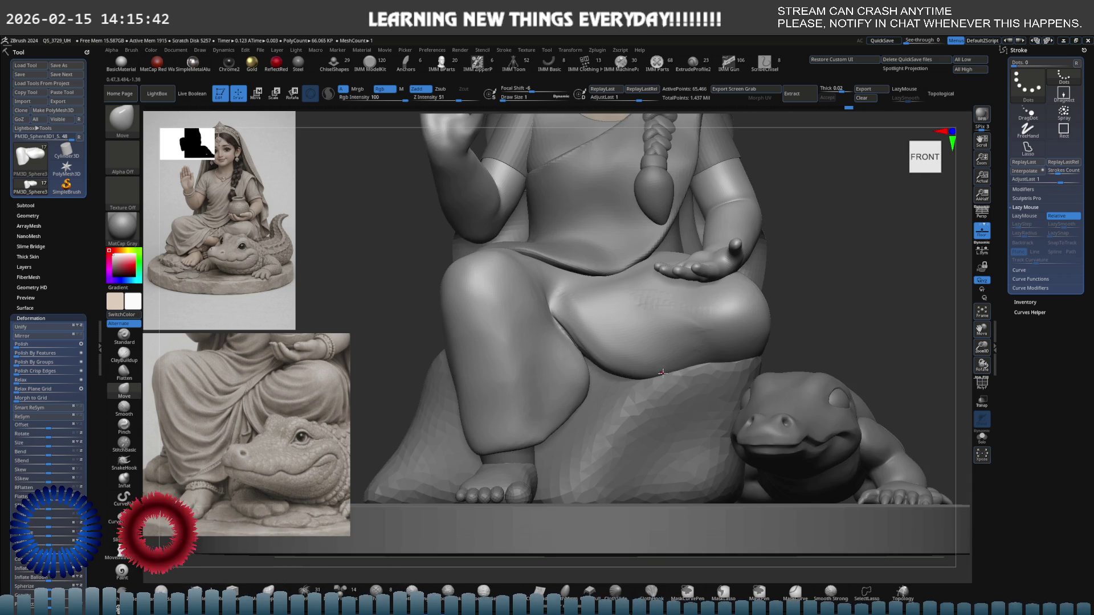
- Orbit around the figure and enlarge the brush to about 472
{"action": "right_click_drag", "start_coordinate": [702, 360], "coordinate": [687, 386]}
{"action": "right_click_drag", "start_coordinate": [718, 347], "coordinate": [751, 313]}
{"action": "key", "text": "s"}
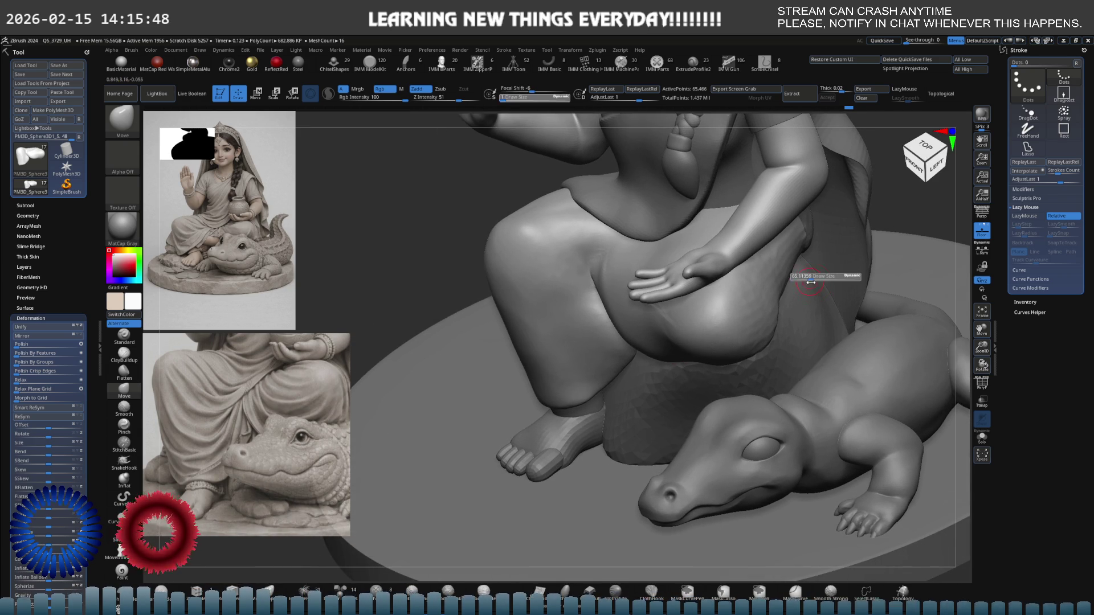
{"action": "left_click_drag", "start_coordinate": [766, 282], "coordinate": [773, 276]}
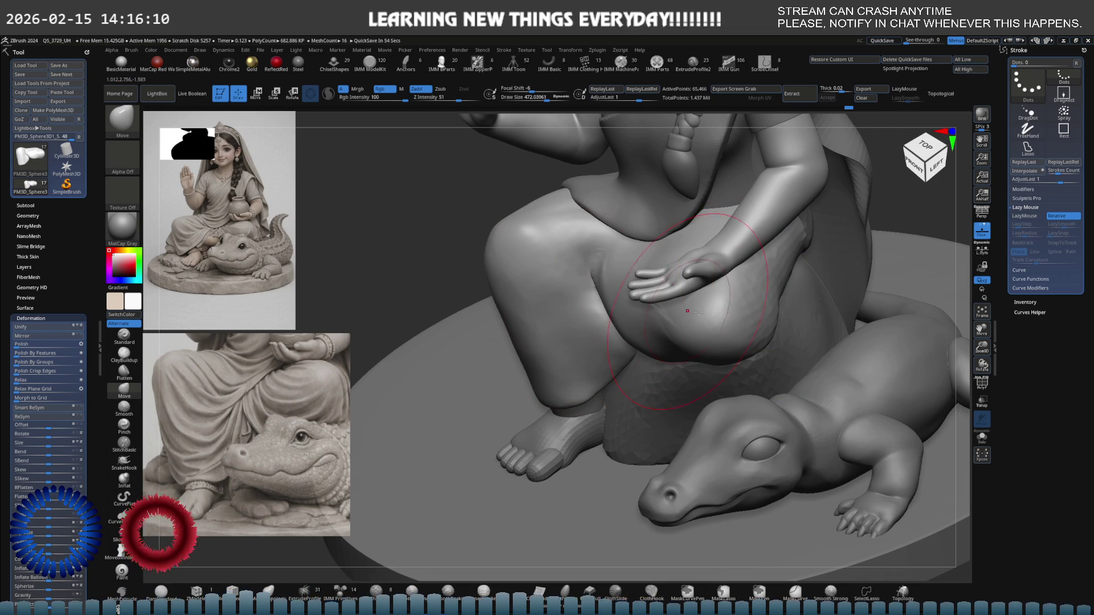
{"action": "right_click_drag", "start_coordinate": [789, 270], "coordinate": [741, 256]}
- Solo the leg piece, build clay on its upper-left surface with ClayBuildup, then unsolo
{"action": "key", "text": "ctrl+shift+s"}
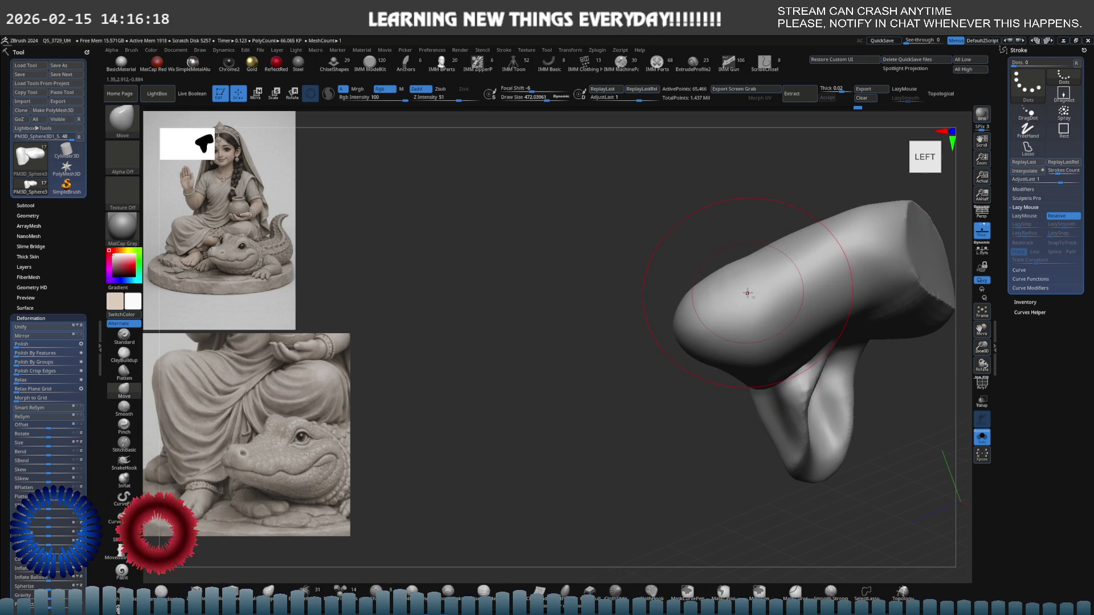
{"action": "mouse_move", "coordinate": [686, 315]}
{"action": "right_mouse_down"}
{"action": "mouse_move", "coordinate": [597, 315]}
{"action": "mouse_move", "coordinate": [494, 366]}
{"action": "mouse_move", "coordinate": [578, 365]}
{"action": "mouse_move", "coordinate": [553, 361]}
{"action": "right_mouse_up"}
{"action": "key", "text": "b"}
{"action": "key", "text": "c"}
{"action": "key", "text": "b"}
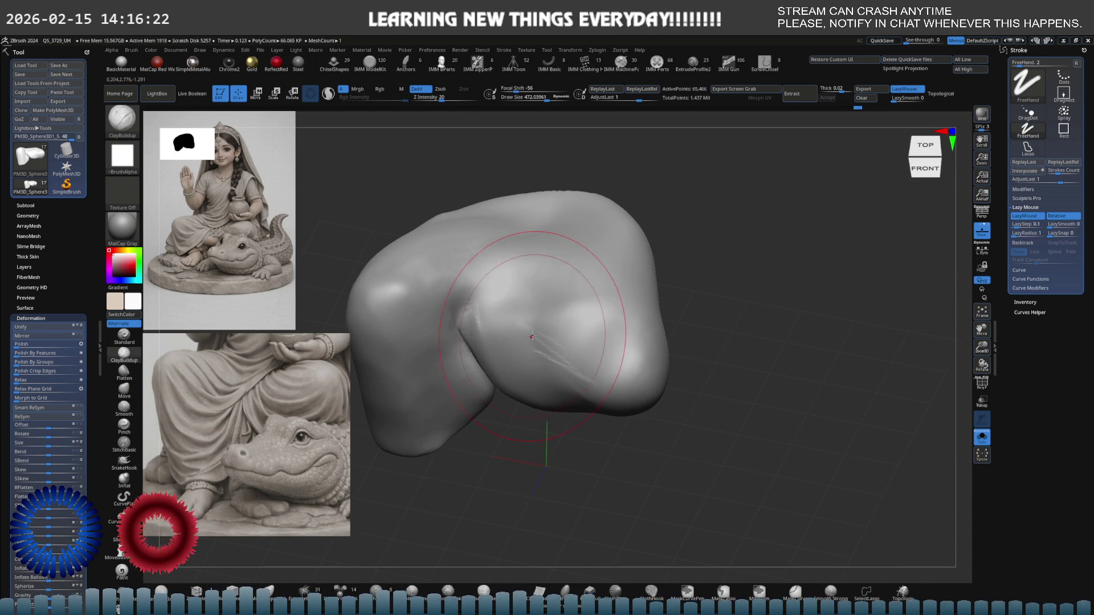
{"action": "mouse_move", "coordinate": [530, 331]}
{"action": "left_mouse_down"}
{"action": "mouse_move", "coordinate": [433, 262]}
{"action": "mouse_move", "coordinate": [530, 216]}
{"action": "mouse_move", "coordinate": [496, 341]}
{"action": "mouse_move", "coordinate": [532, 288]}
{"action": "mouse_move", "coordinate": [501, 298]}
{"action": "mouse_move", "coordinate": [507, 347]}
{"action": "mouse_move", "coordinate": [512, 293]}
{"action": "mouse_move", "coordinate": [572, 339]}
{"action": "left_mouse_up"}
{"action": "key", "text": "ctrl+shift+s"}
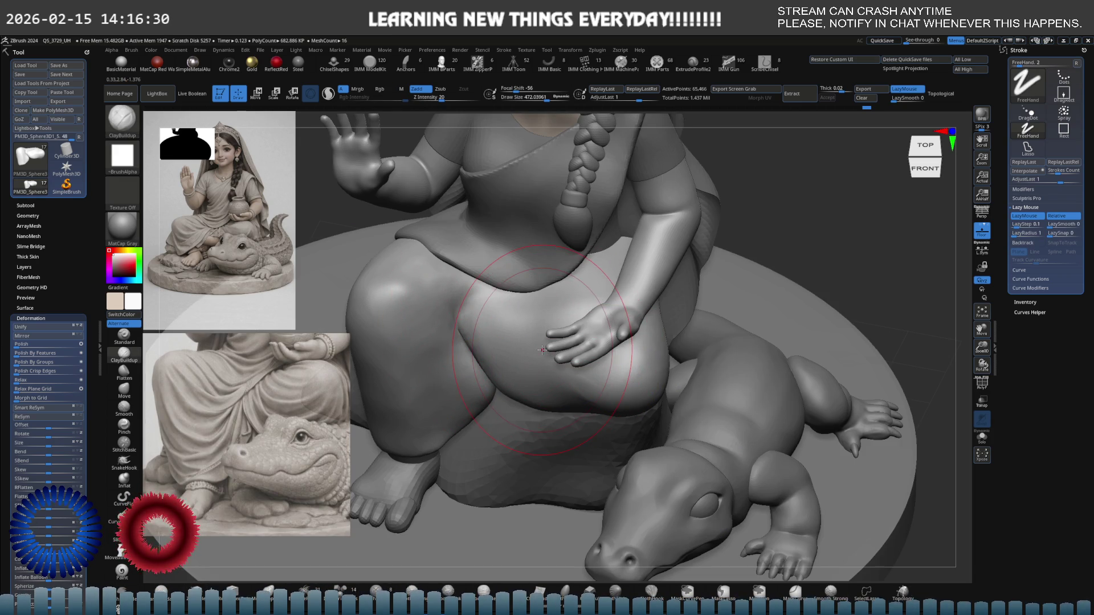
- Orbit between the front and right views to check the face and the hand on the lap
{"action": "right_click_drag", "start_coordinate": [513, 346], "coordinate": [535, 287]}
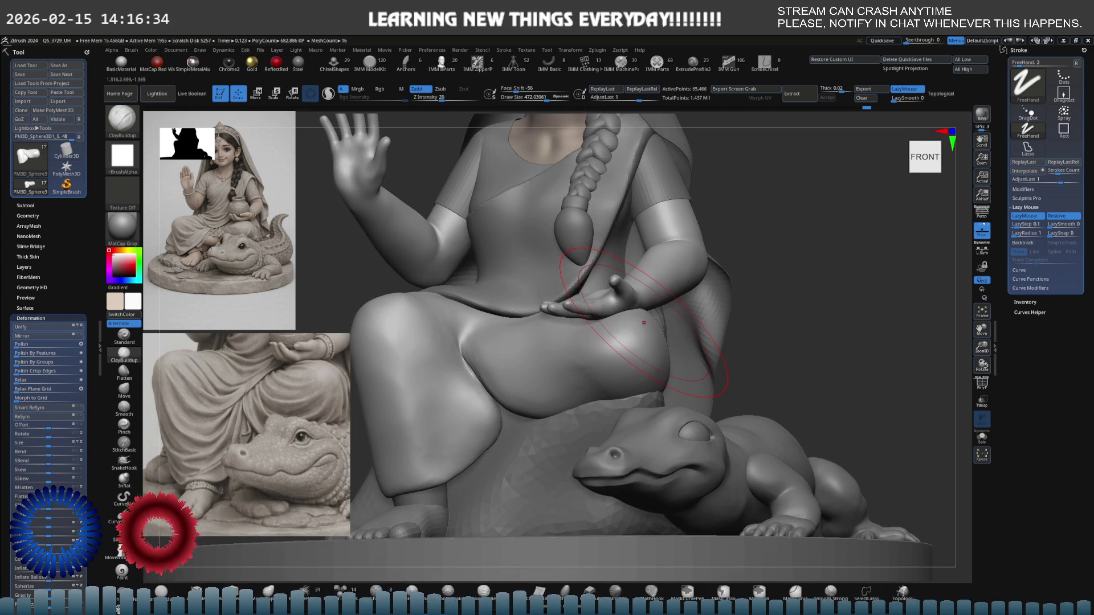
{"action": "right_click_drag", "start_coordinate": [610, 306], "coordinate": [605, 446], "text": "alt"}
{"action": "mouse_move", "coordinate": [521, 329]}
{"action": "right_mouse_down"}
{"action": "mouse_move", "coordinate": [578, 319]}
{"action": "mouse_move", "coordinate": [551, 399]}
{"action": "mouse_move", "coordinate": [574, 306]}
{"action": "right_mouse_up"}
{"action": "mouse_move", "coordinate": [649, 355]}
{"action": "right_mouse_down"}
{"action": "mouse_move", "coordinate": [605, 329]}
{"action": "mouse_move", "coordinate": [554, 345]}
{"action": "mouse_move", "coordinate": [605, 371]}
{"action": "right_mouse_up"}
- Select the drape subtool and scale up the sari reference image with Spotlight
{"action": "left_click", "coordinate": [675, 336], "text": "alt"}
{"action": "key", "text": "space"}
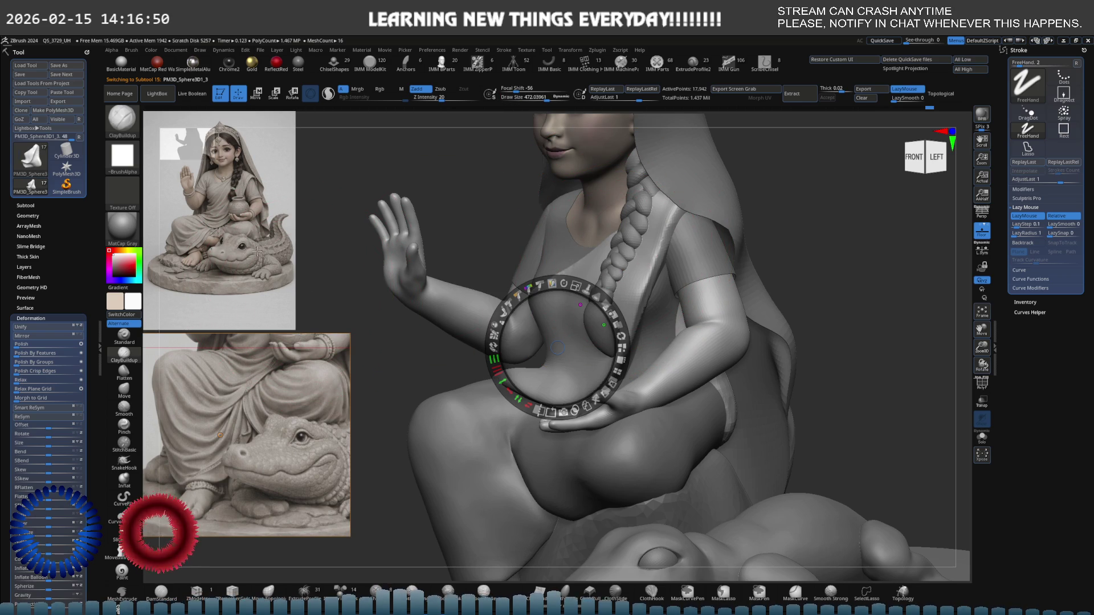
{"action": "left_click", "coordinate": [258, 254]}
{"action": "mouse_move", "coordinate": [283, 204]}
{"action": "left_mouse_down"}
{"action": "mouse_move", "coordinate": [227, 240]}
{"action": "mouse_move", "coordinate": [262, 159]}
{"action": "mouse_move", "coordinate": [320, 203]}
{"action": "mouse_move", "coordinate": [366, 178]}
{"action": "mouse_move", "coordinate": [347, 208]}
{"action": "mouse_move", "coordinate": [385, 193]}
{"action": "mouse_move", "coordinate": [354, 269]}
{"action": "mouse_move", "coordinate": [366, 274]}
{"action": "mouse_move", "coordinate": [357, 288]}
{"action": "mouse_move", "coordinate": [342, 254]}
{"action": "mouse_move", "coordinate": [322, 249]}
{"action": "mouse_move", "coordinate": [340, 282]}
{"action": "mouse_move", "coordinate": [371, 244]}
{"action": "mouse_move", "coordinate": [362, 263]}
{"action": "mouse_move", "coordinate": [154, 187]}
{"action": "left_mouse_up"}
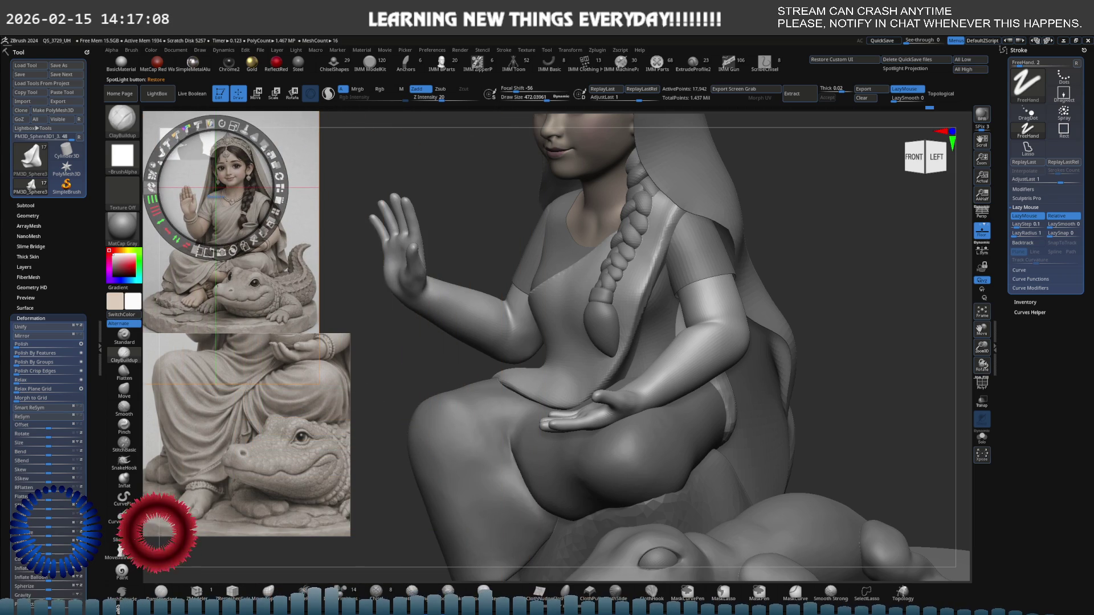
{"action": "key", "text": "z"}
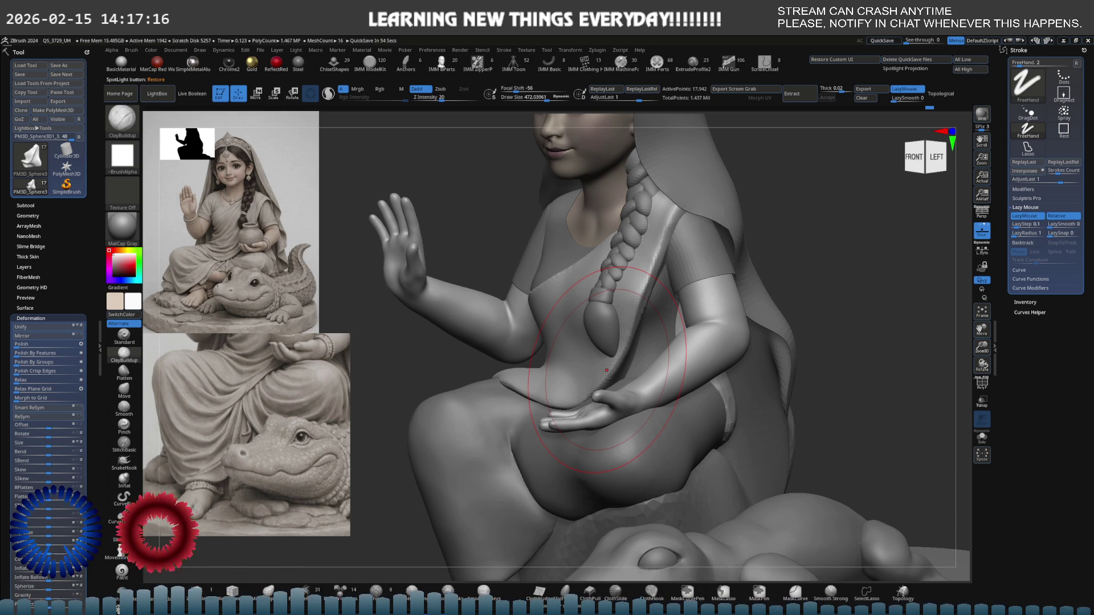
- Turn to a front view, shrink the brush to about 307, and solo the drape
{"action": "right_click_drag", "start_coordinate": [655, 365], "coordinate": [696, 355]}
{"action": "key", "text": "s"}
{"action": "left_click_drag", "start_coordinate": [696, 355], "coordinate": [633, 365]}
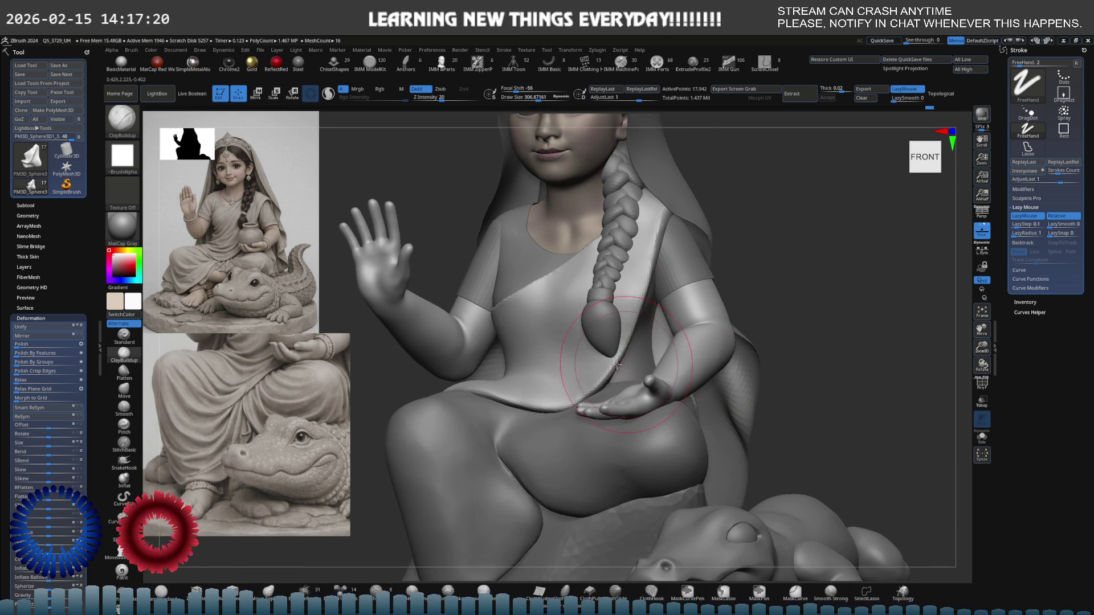
{"action": "key", "text": "shift+s"}
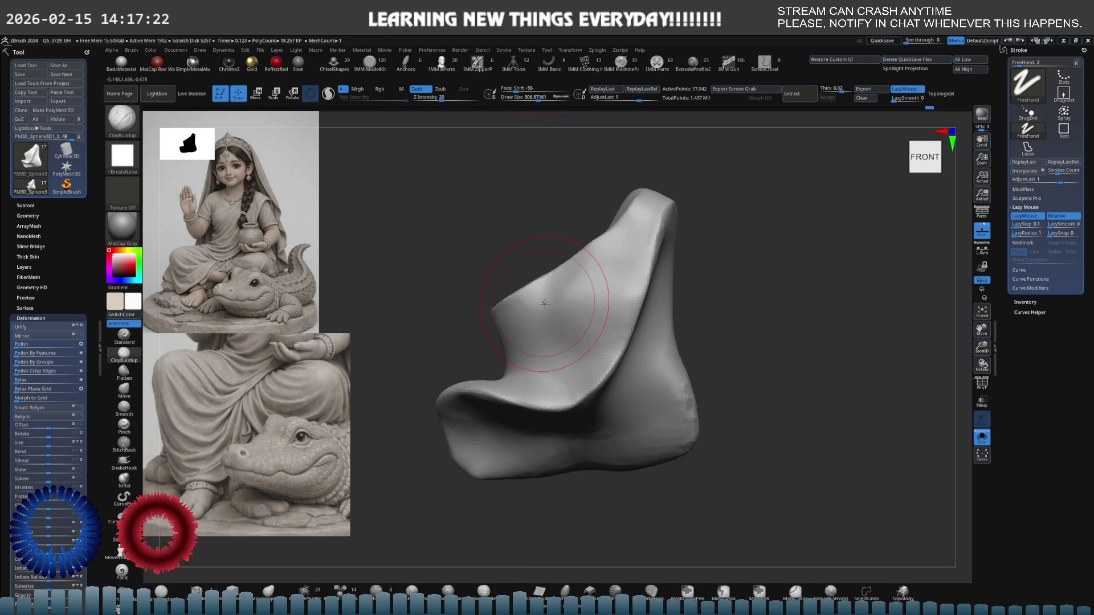
- Carve a sharper crease along the drape's inner lip with DamStandard on Zsub at size about 177
{"action": "mouse_move", "coordinate": [541, 302]}
{"action": "right_mouse_down"}
{"action": "mouse_move", "coordinate": [500, 361]}
{"action": "mouse_move", "coordinate": [524, 342]}
{"action": "mouse_move", "coordinate": [543, 388]}
{"action": "mouse_move", "coordinate": [598, 399]}
{"action": "right_mouse_up"}
{"action": "key", "text": "s"}
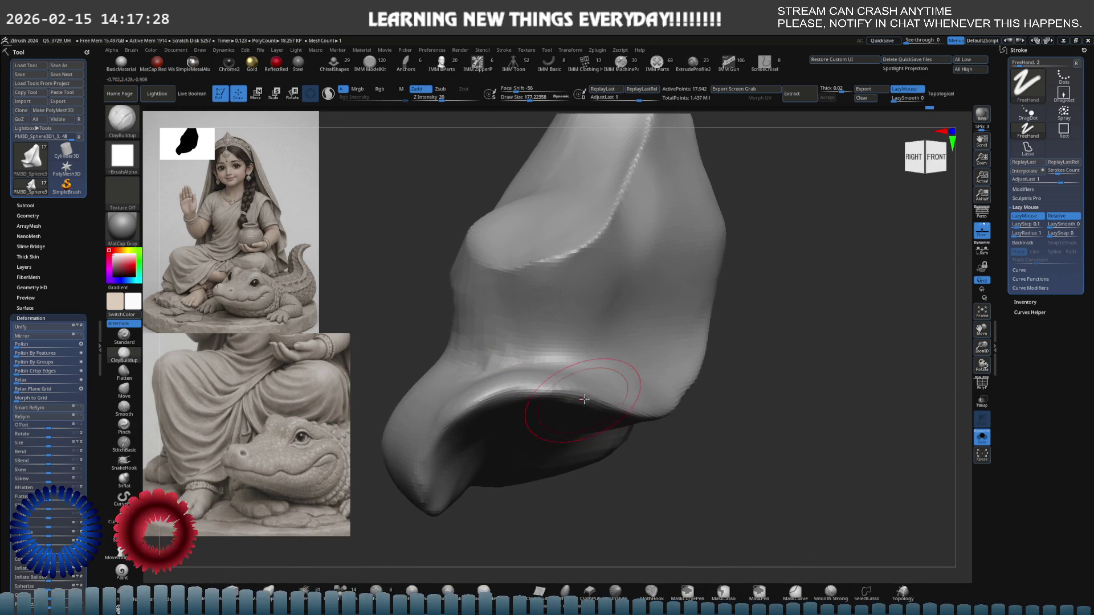
{"action": "key", "text": "b"}
{"action": "key", "text": "d"}
{"action": "key", "text": "s"}
{"action": "left_click_drag", "start_coordinate": [464, 420], "coordinate": [566, 386]}
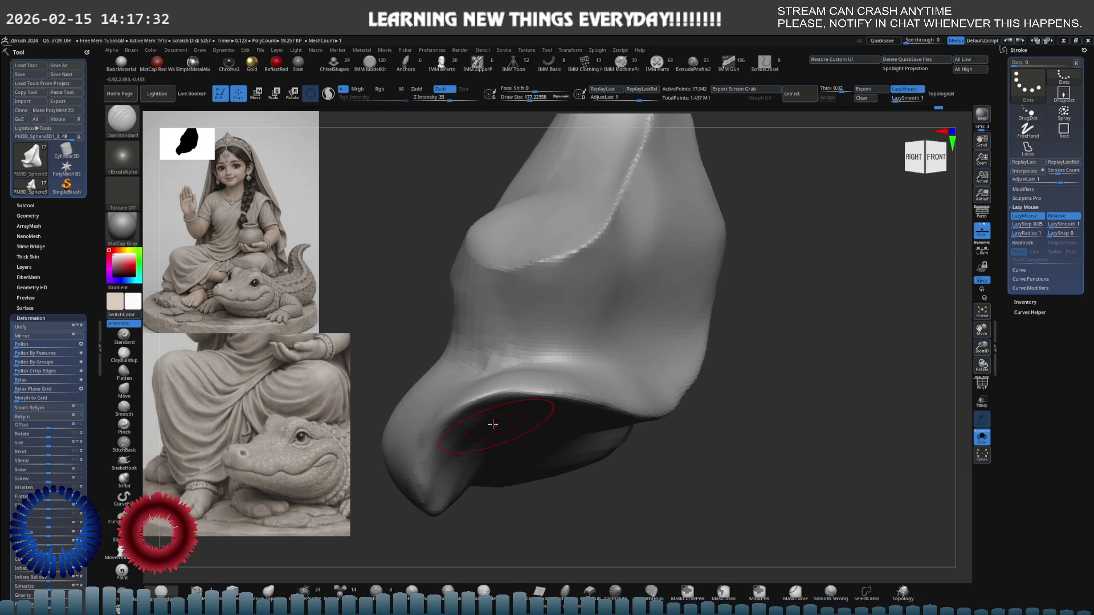
- Smooth the drape's lower lip with Smooth Strong and exit Solo to show the full figure
{"action": "right_click_drag", "start_coordinate": [451, 401], "coordinate": [549, 391]}
{"action": "mouse_move", "coordinate": [461, 401]}
{"action": "left_mouse_down"}
{"action": "mouse_move", "coordinate": [463, 391]}
{"action": "mouse_move", "coordinate": [529, 381]}
{"action": "left_mouse_up"}
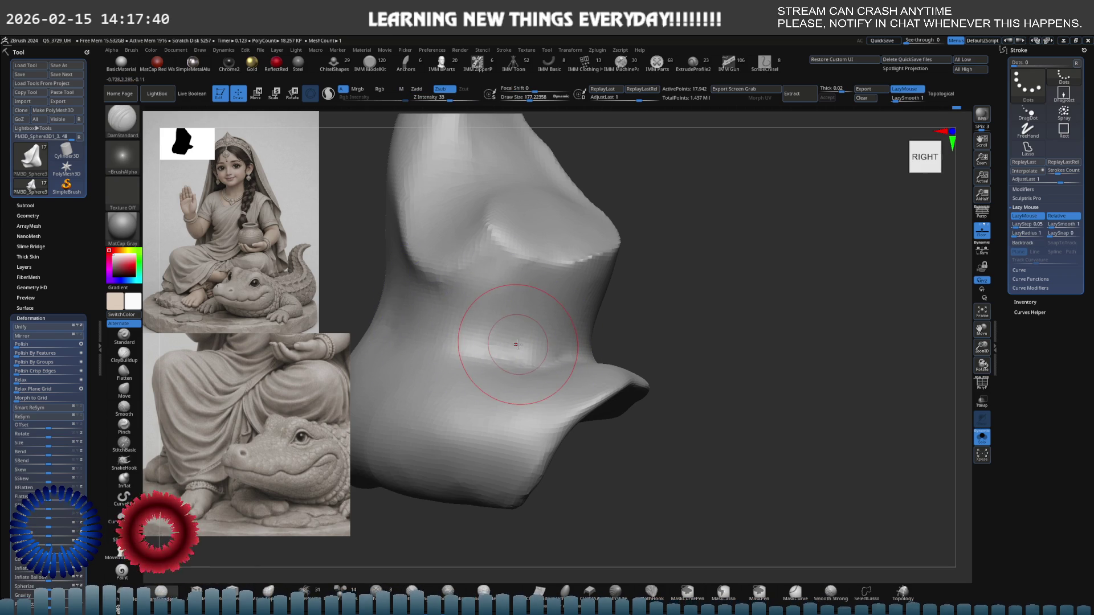
{"action": "mouse_move", "coordinate": [502, 330]}
{"action": "right_mouse_down"}
{"action": "mouse_move", "coordinate": [463, 383]}
{"action": "mouse_move", "coordinate": [476, 371]}
{"action": "mouse_move", "coordinate": [630, 371]}
{"action": "mouse_move", "coordinate": [468, 379]}
{"action": "right_mouse_up"}
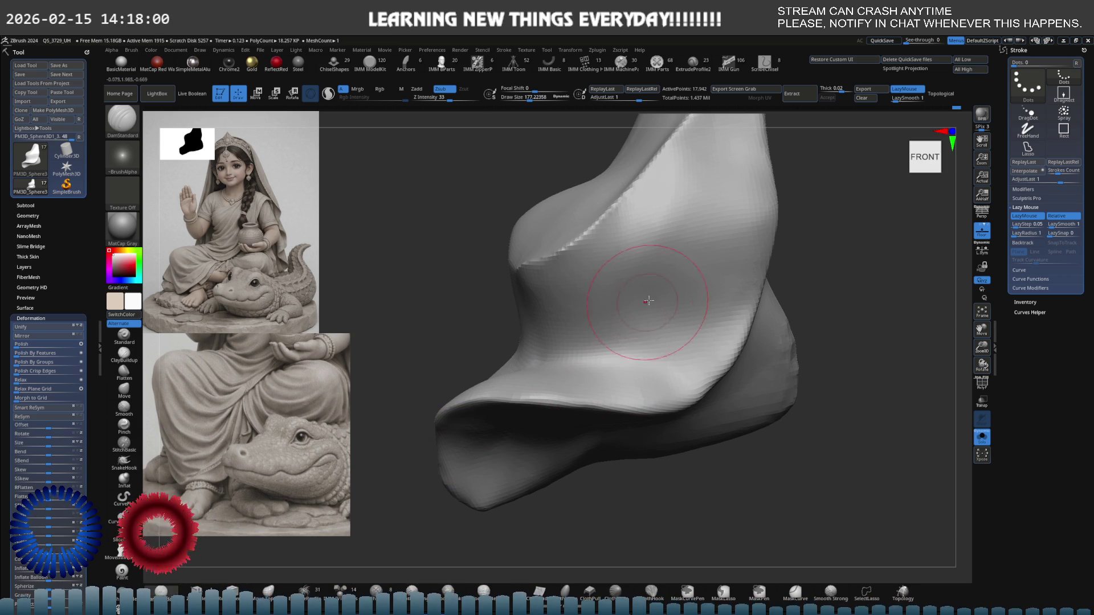
{"action": "key", "text": "s"}
- Pick the Move brush and set its size to about 126, then halve it, zooming onto the arm
{"action": "key", "text": "b"}
{"action": "key", "text": "m"}
{"action": "key", "text": "v"}
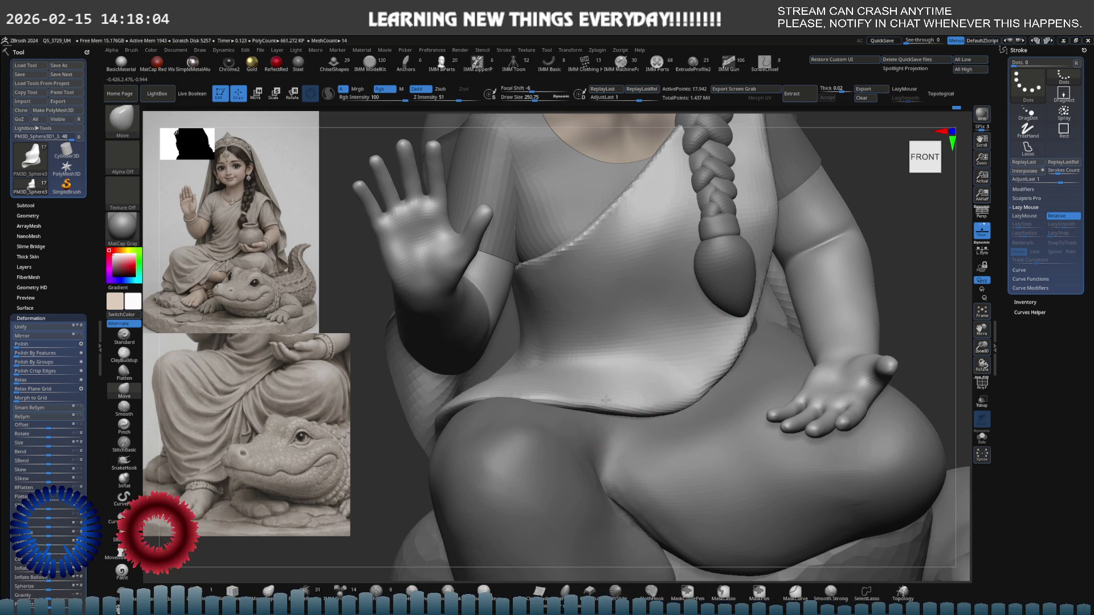
{"action": "mouse_move", "coordinate": [643, 341]}
{"action": "right_mouse_down"}
{"action": "mouse_move", "coordinate": [683, 363]}
{"action": "mouse_move", "coordinate": [584, 356]}
{"action": "right_mouse_up"}
{"action": "key", "text": "space"}
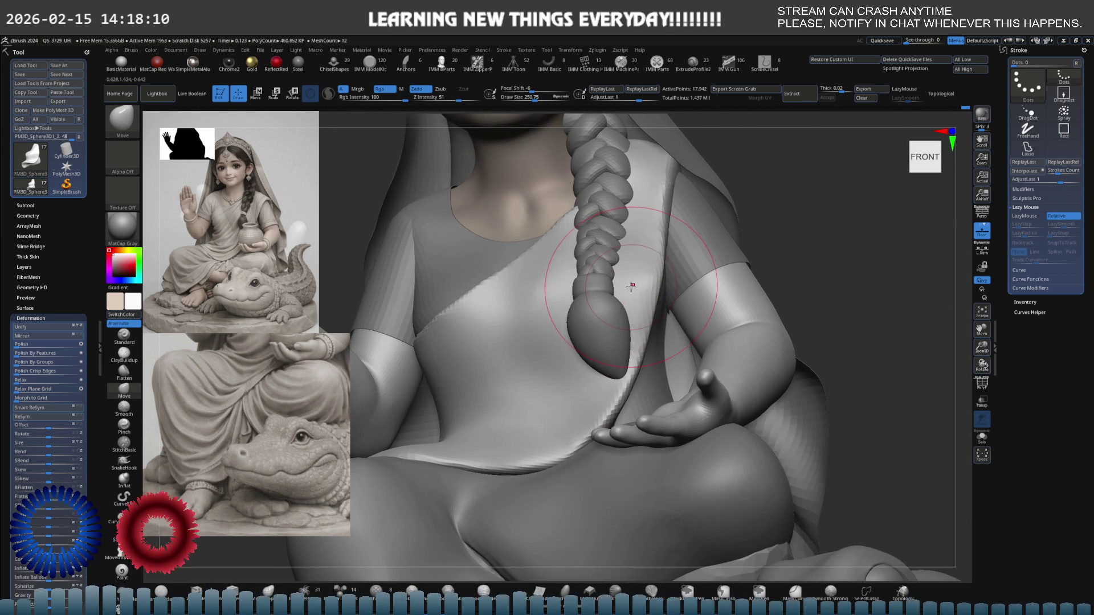
{"action": "key", "text": "space"}
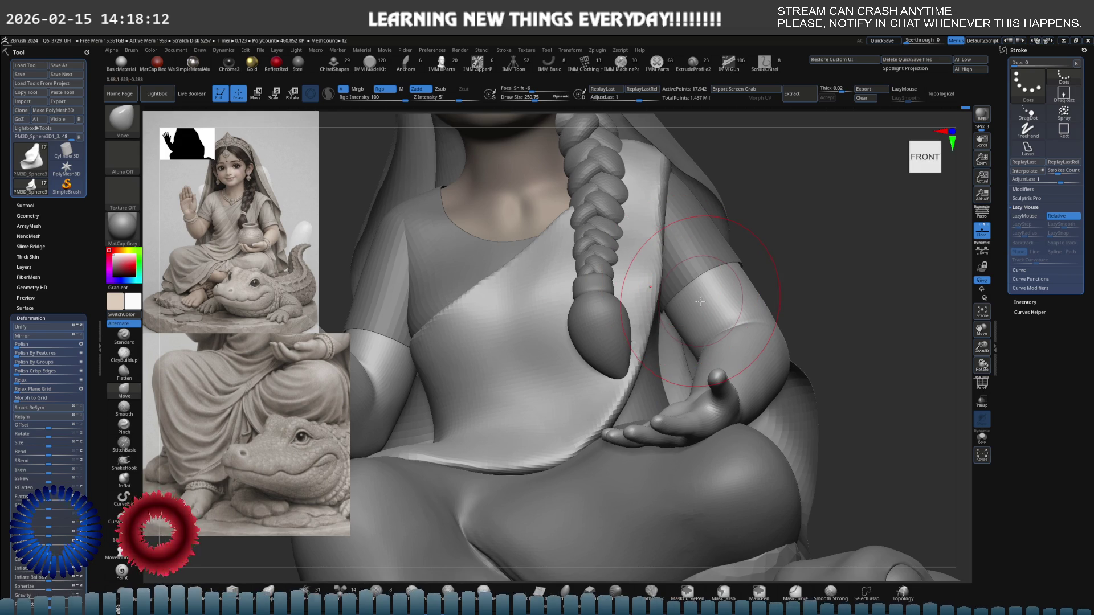
{"action": "key", "text": "s"}
{"action": "left_click_drag", "start_coordinate": [654, 322], "coordinate": [641, 323]}
{"action": "mouse_move", "coordinate": [661, 319]}
{"action": "right_mouse_down", "text": "alt"}
{"action": "mouse_move", "coordinate": [671, 344]}
{"action": "mouse_move", "coordinate": [676, 318]}
{"action": "right_mouse_up", "text": "alt"}
- Make the leg subtool active and orbit in to view the lower leg
{"action": "key", "text": "f"}
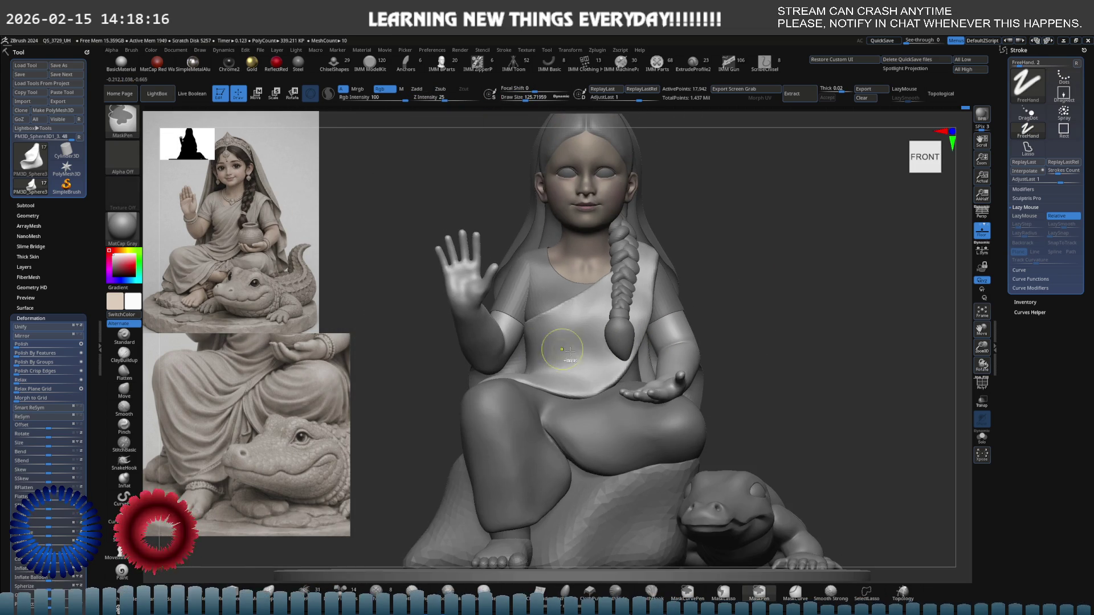
{"action": "key", "text": "ctrl"}
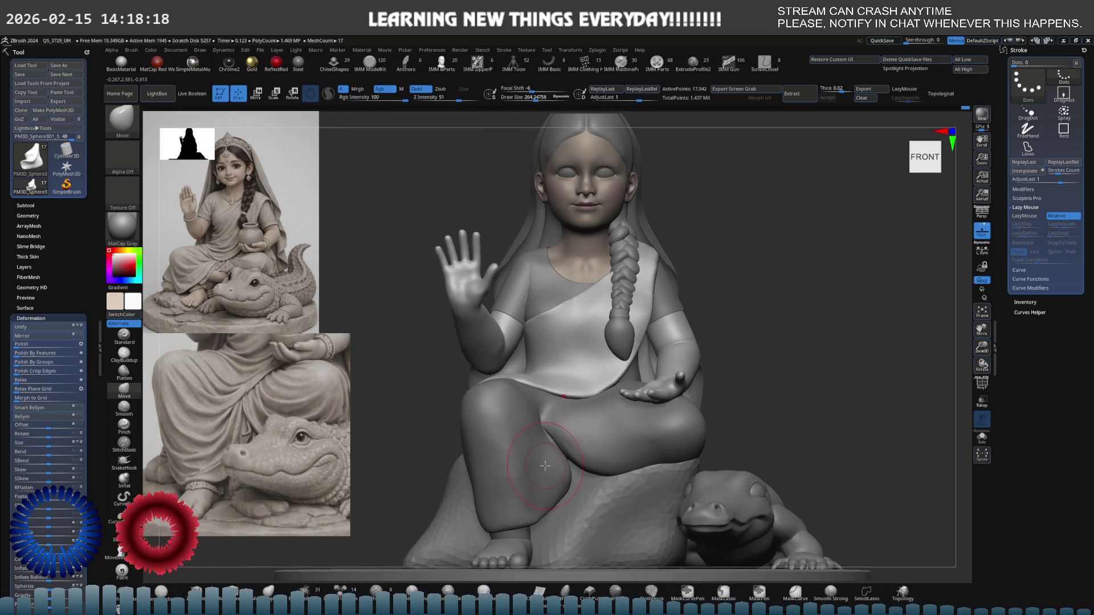
{"action": "left_click", "coordinate": [545, 466], "text": "alt"}
{"action": "key", "text": "ctrl"}
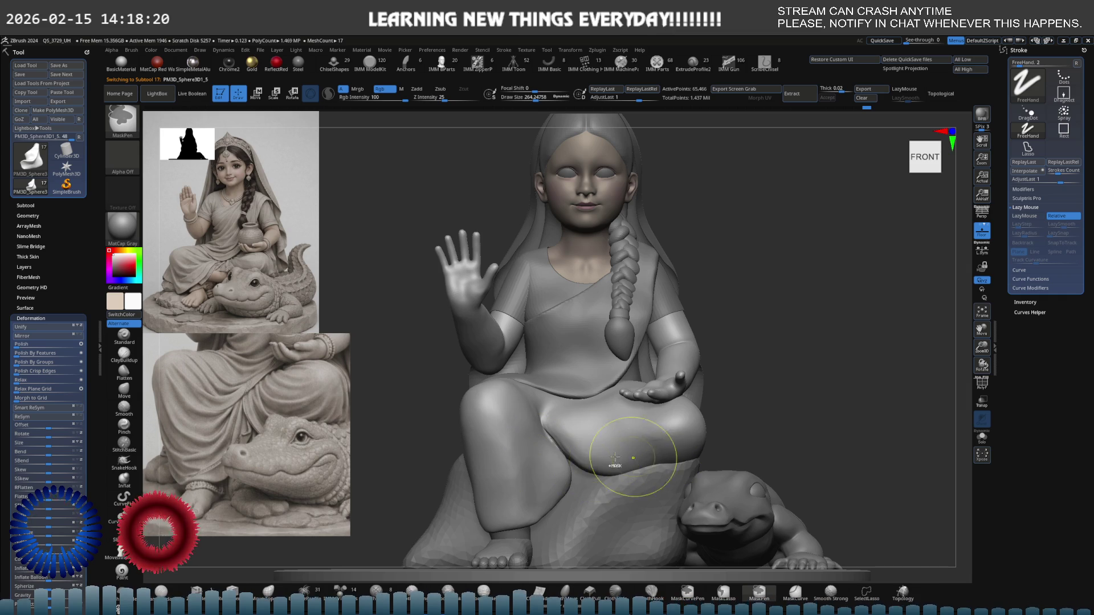
{"action": "right_click_drag", "start_coordinate": [635, 457], "coordinate": [638, 464], "text": "ctrl"}
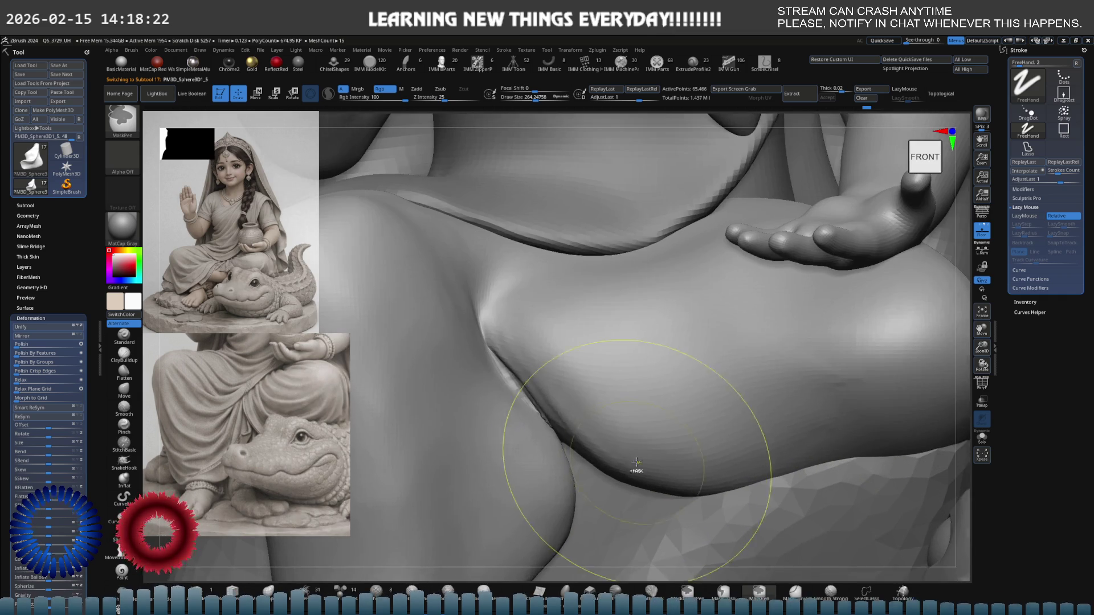
{"action": "right_click_drag", "start_coordinate": [525, 454], "coordinate": [374, 299]}
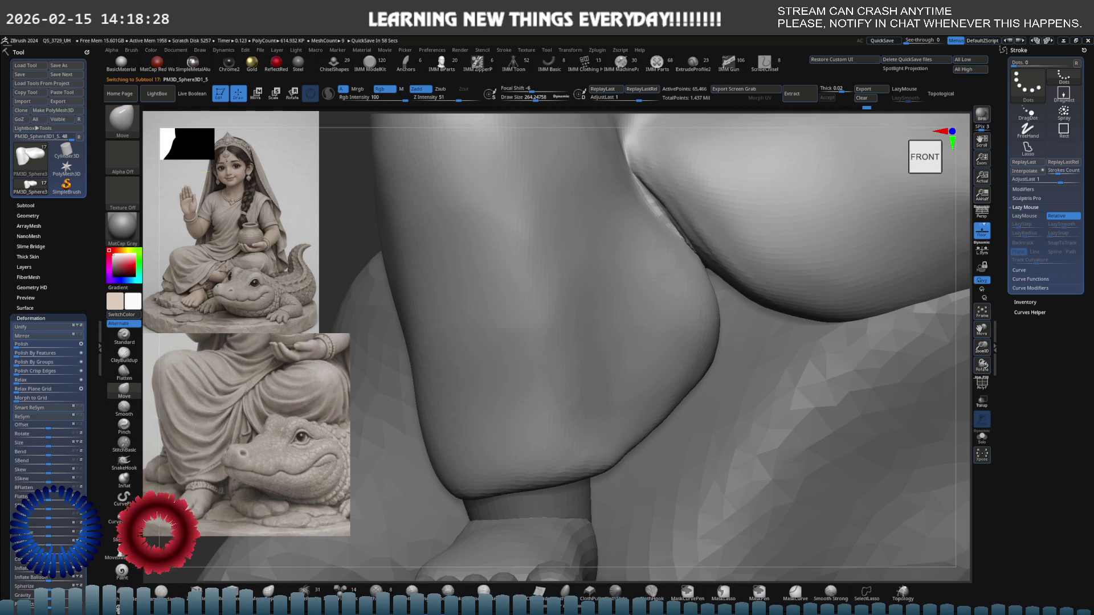
- Push the lower leg's bulge into a new shape with Move and smooth its surface with ClayBuildup
{"action": "key", "text": "bracketleft"}
{"action": "mouse_move", "coordinate": [652, 422]}
{"action": "left_mouse_down"}
{"action": "mouse_move", "coordinate": [655, 319]}
{"action": "mouse_move", "coordinate": [678, 347]}
{"action": "mouse_move", "coordinate": [684, 338]}
{"action": "mouse_move", "coordinate": [647, 279]}
{"action": "left_mouse_up"}
{"action": "key", "text": "b"}
{"action": "key", "text": "c"}
{"action": "key", "text": "b"}
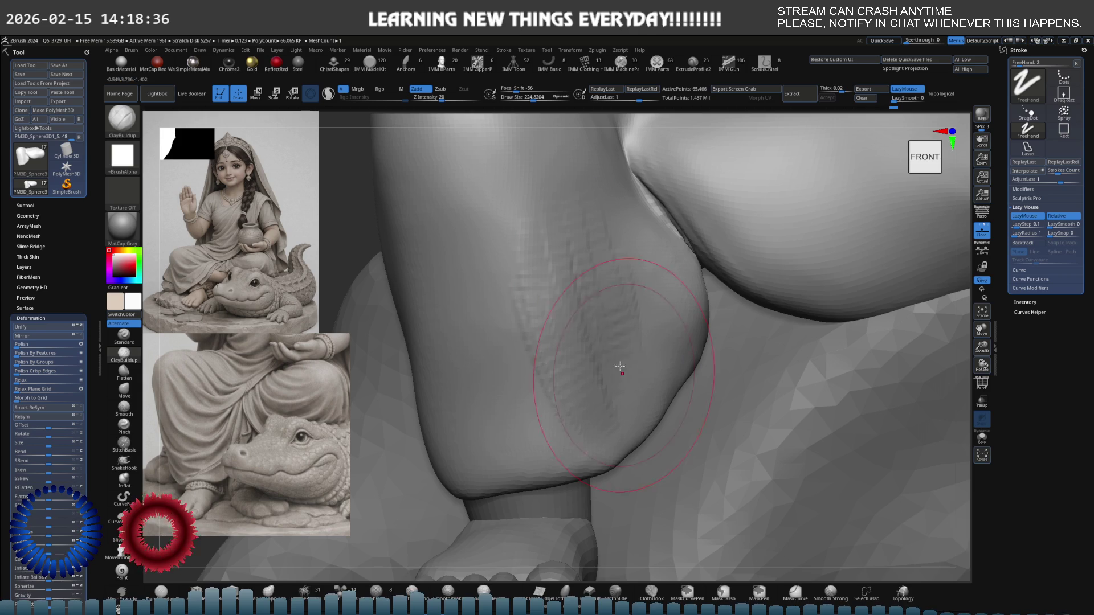
{"action": "mouse_move", "coordinate": [571, 294]}
{"action": "left_mouse_down", "text": "shift"}
{"action": "mouse_move", "coordinate": [646, 324]}
{"action": "mouse_move", "coordinate": [605, 397]}
{"action": "mouse_move", "coordinate": [601, 329]}
{"action": "left_mouse_up", "text": "shift"}
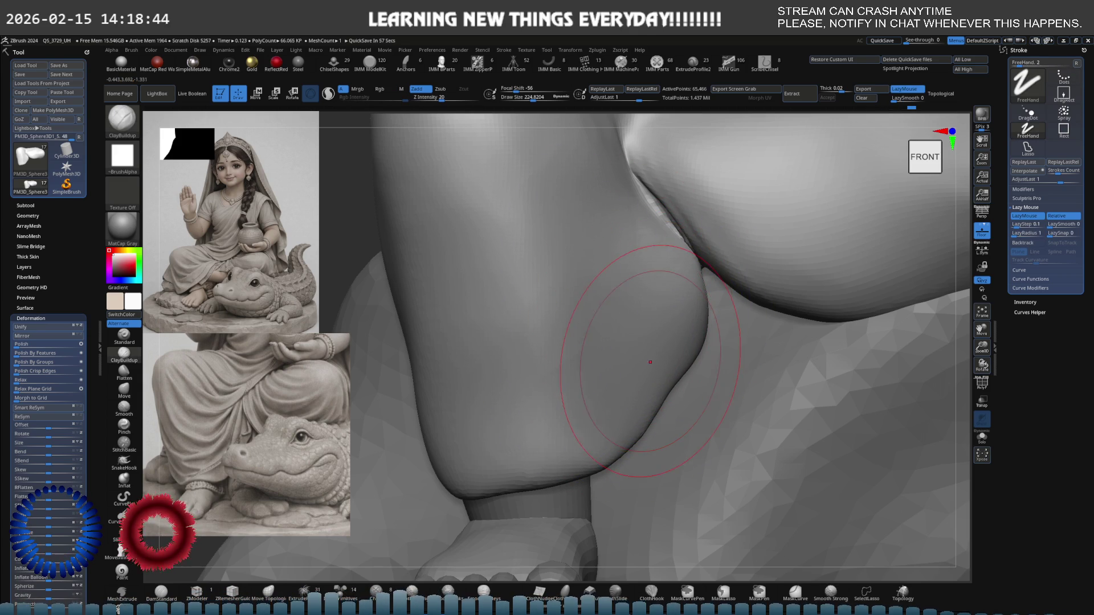
- Lower Z Intensity to 9 and zoom out to the whole figure and crocodile
{"action": "key", "text": "ctrl"}
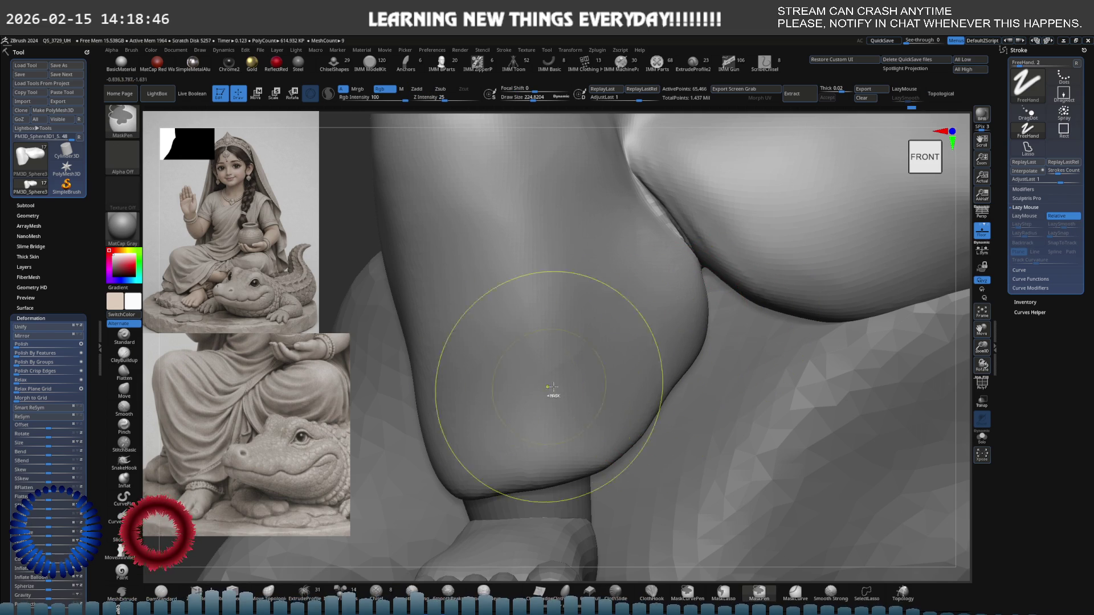
{"action": "right_click_drag", "start_coordinate": [680, 387], "coordinate": [740, 367], "text": "ctrl"}
{"action": "right_click_drag", "start_coordinate": [579, 378], "coordinate": [524, 378], "text": "ctrl"}
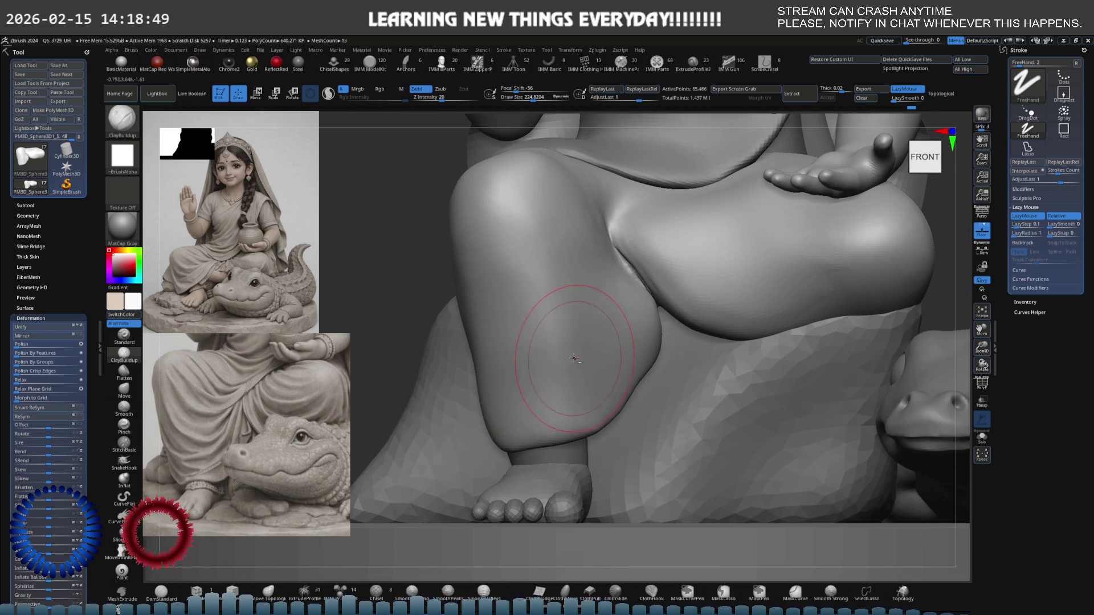
{"action": "left_click_drag", "start_coordinate": [554, 399], "coordinate": [541, 426]}
{"action": "right_click_drag", "start_coordinate": [644, 333], "coordinate": [612, 381], "text": "alt"}
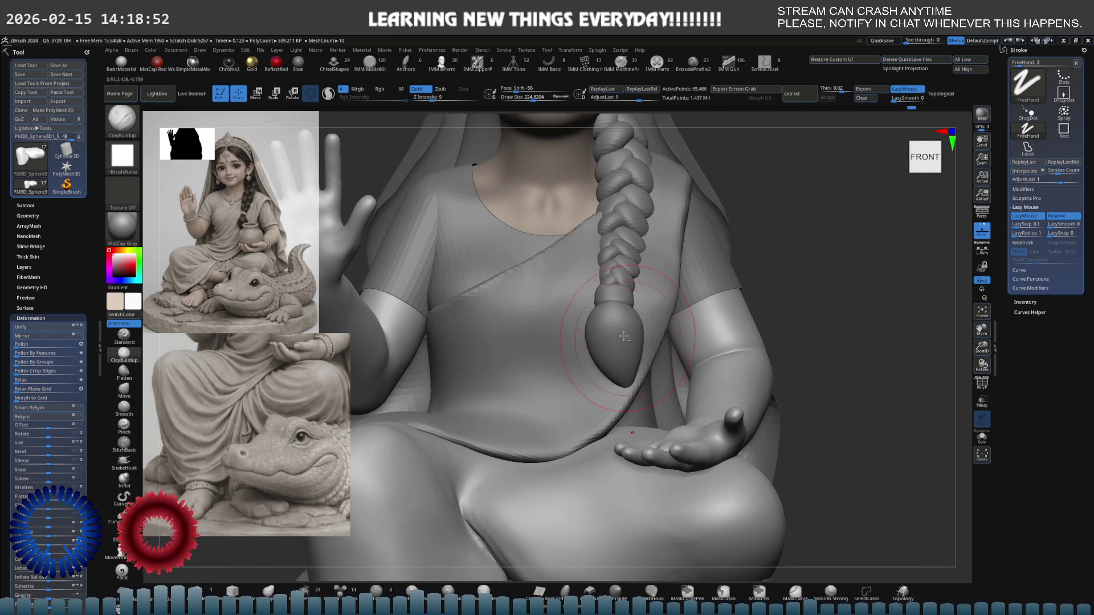
{"action": "right_click_drag", "start_coordinate": [619, 322], "coordinate": [608, 365], "text": "ctrl"}
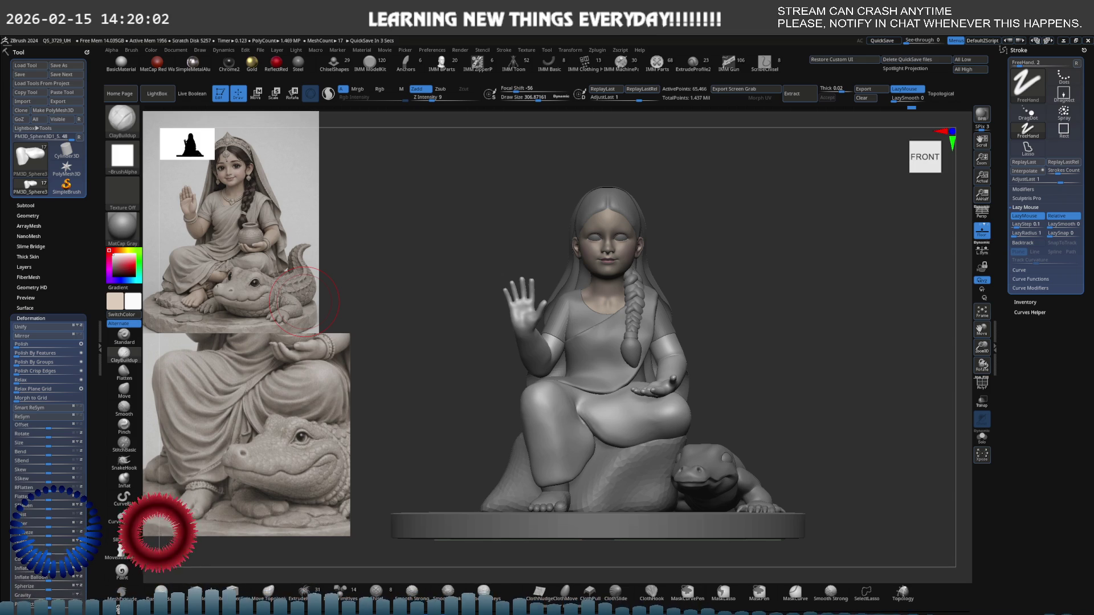
- Alt+Tab over to the Blender scene with the clay pot, two lotus flowers and yellow ring
{"action": "key", "text": "alt+Tab"}
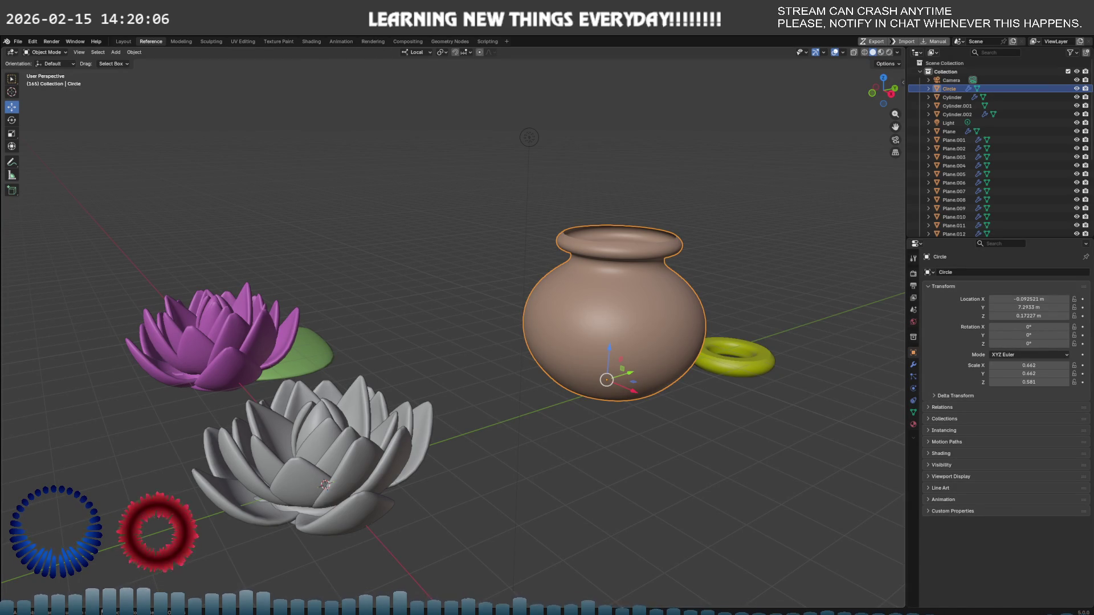
{"action": "middle_click_drag", "start_coordinate": [628, 378], "coordinate": [623, 402]}
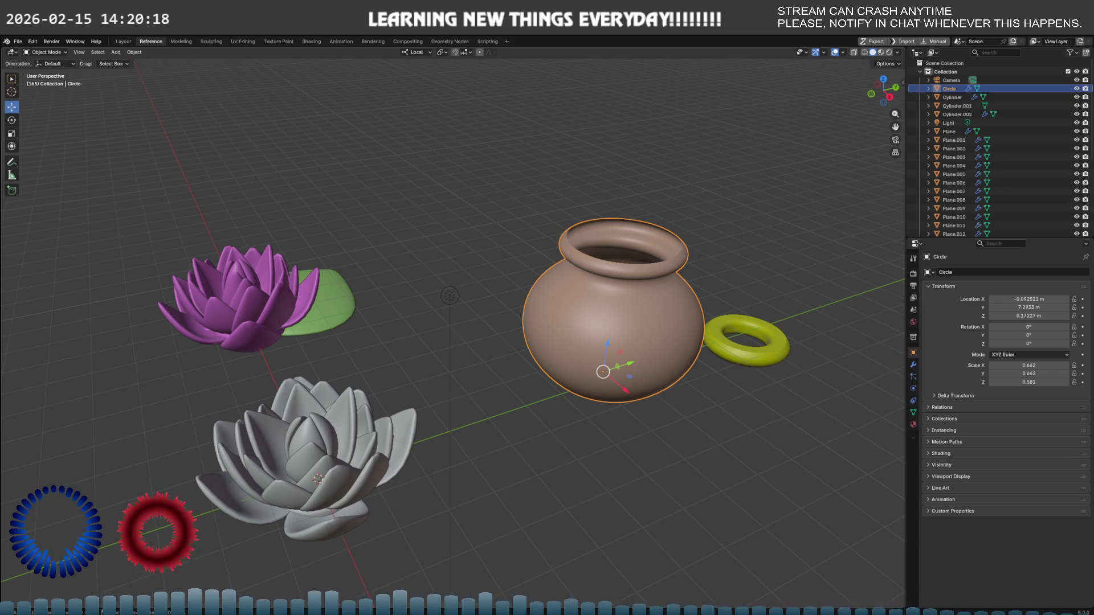
{"action": "scroll", "coordinate": [453, 330], "scroll_direction": "down", "scroll_amount": 3}
{"action": "scroll", "coordinate": [552, 373], "scroll_direction": "up", "scroll_amount": 3}
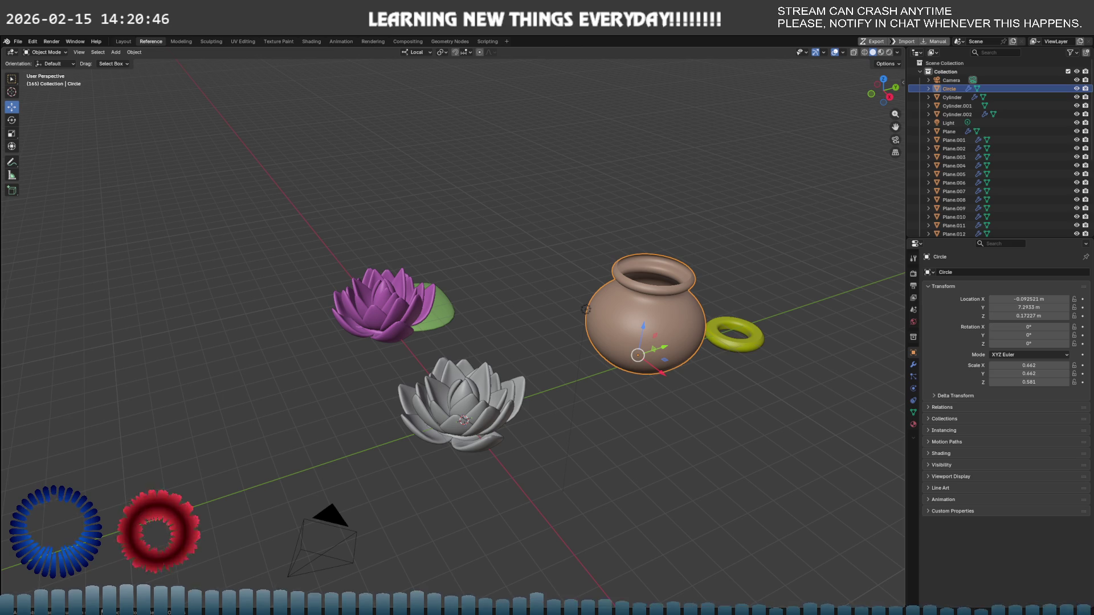
{"action": "mouse_move", "coordinate": [520, 288]}
{"action": "middle_mouse_down"}
{"action": "mouse_move", "coordinate": [203, 367]}
{"action": "mouse_move", "coordinate": [188, 349]}
{"action": "mouse_move", "coordinate": [517, 317]}
{"action": "middle_mouse_up"}
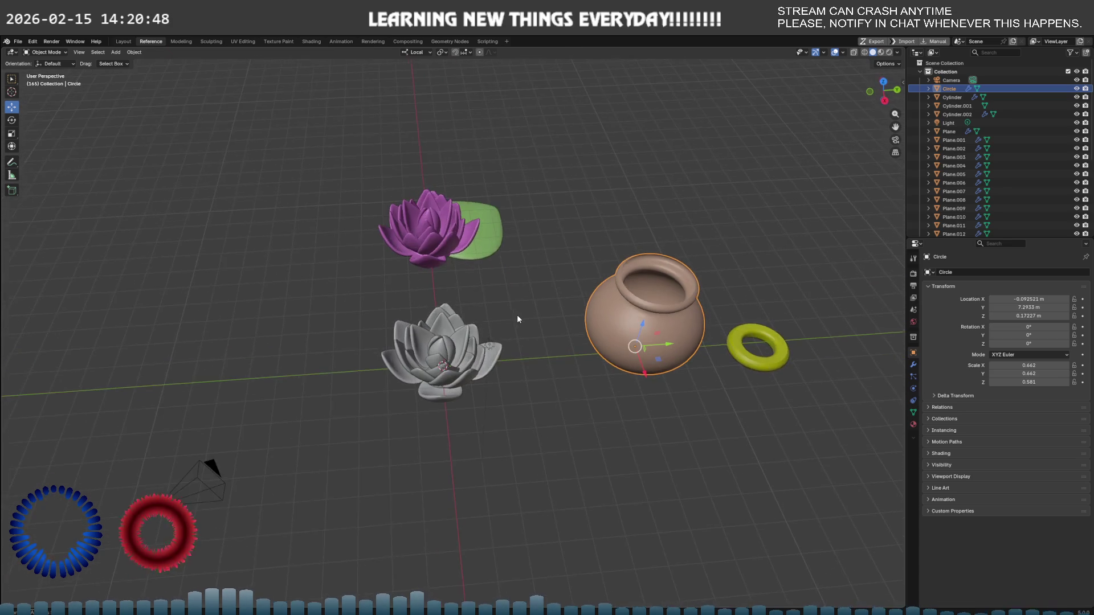
{"action": "left_click", "coordinate": [460, 227]}
{"action": "mouse_move", "coordinate": [461, 227]}
{"action": "middle_mouse_down"}
{"action": "mouse_move", "coordinate": [485, 240]}
{"action": "mouse_move", "coordinate": [487, 282]}
{"action": "middle_mouse_up"}
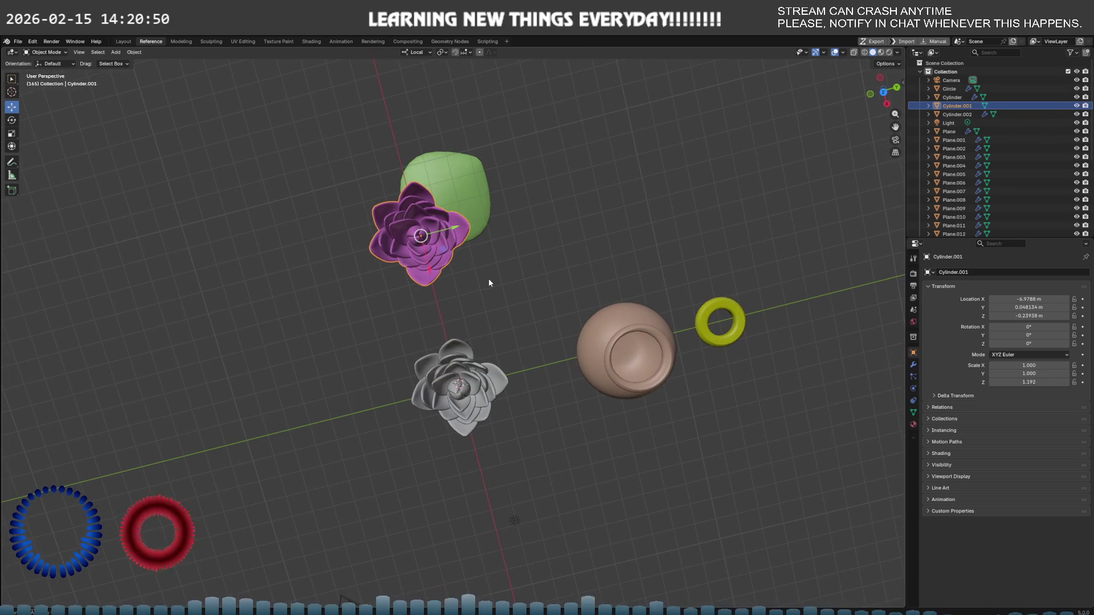
{"action": "left_click", "coordinate": [472, 210]}
{"action": "mouse_move", "coordinate": [590, 333]}
{"action": "middle_mouse_down"}
{"action": "mouse_move", "coordinate": [596, 260]}
{"action": "mouse_move", "coordinate": [586, 330]}
{"action": "middle_mouse_up"}
{"action": "left_click", "coordinate": [518, 329]}
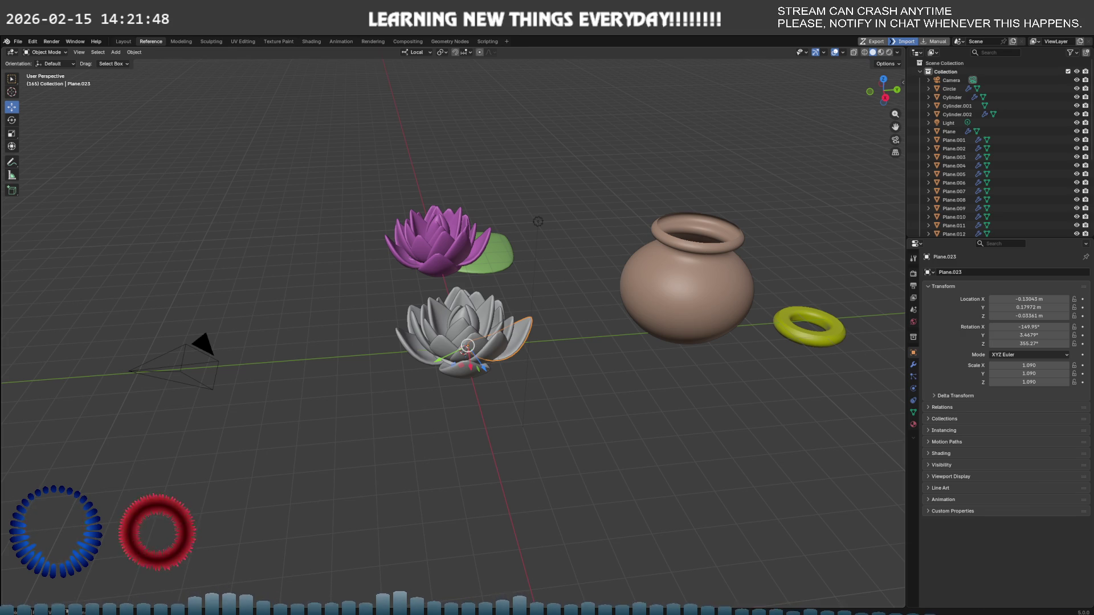
{"action": "mouse_move", "coordinate": [613, 260]}
{"action": "middle_mouse_down"}
{"action": "mouse_move", "coordinate": [651, 303]}
{"action": "mouse_move", "coordinate": [546, 340]}
{"action": "mouse_move", "coordinate": [591, 302]}
{"action": "mouse_move", "coordinate": [737, 285]}
{"action": "mouse_move", "coordinate": [798, 300]}
{"action": "mouse_move", "coordinate": [747, 334]}
{"action": "middle_mouse_up"}
{"action": "mouse_move", "coordinate": [653, 332]}
{"action": "middle_mouse_down"}
{"action": "mouse_move", "coordinate": [624, 333]}
{"action": "mouse_move", "coordinate": [618, 365]}
{"action": "middle_mouse_up"}
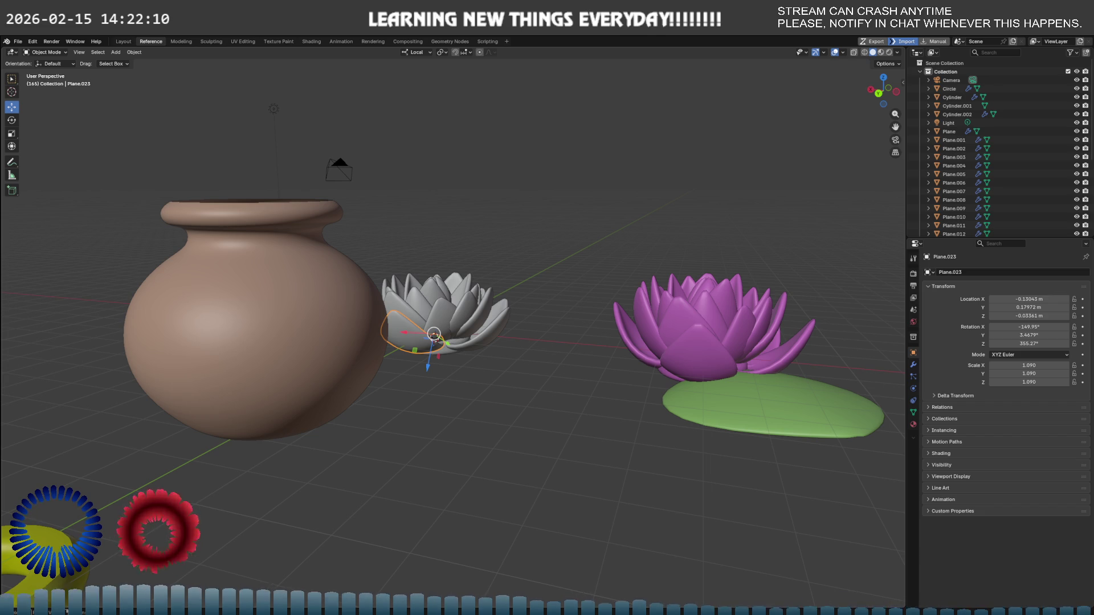
{"action": "key", "text": "alt+Tab"}
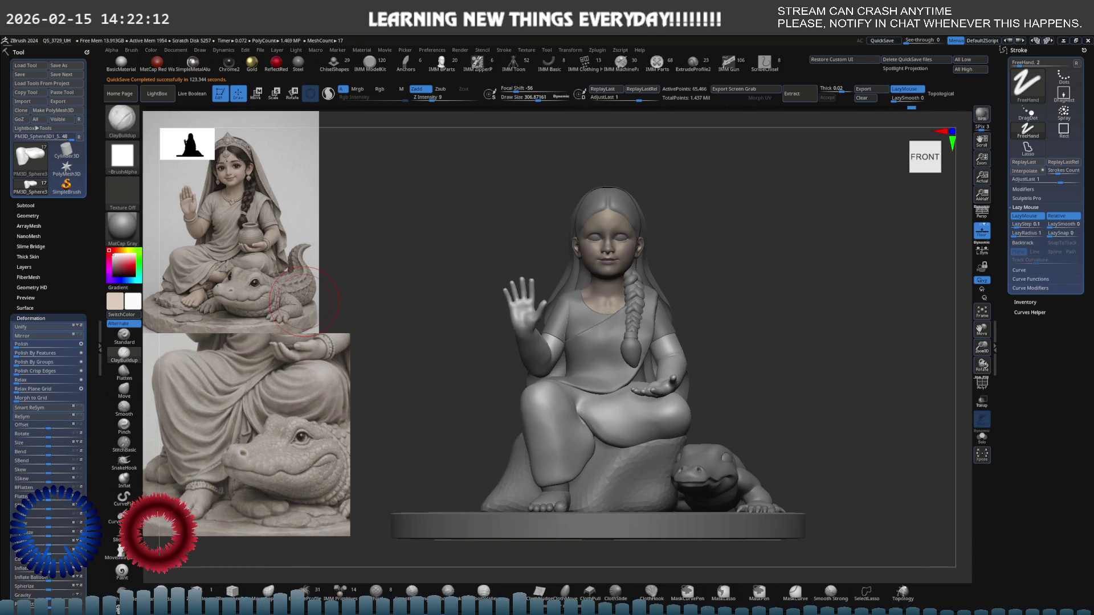
- Tilt and zoom onto the girl's face, then rotate to show the head's side and ear
{"action": "left_click_drag", "start_coordinate": [826, 399], "coordinate": [625, 283]}
{"action": "mouse_move", "coordinate": [625, 284]}
{"action": "right_mouse_down", "text": "ctrl"}
{"action": "mouse_move", "coordinate": [614, 326]}
{"action": "mouse_move", "coordinate": [595, 312]}
{"action": "mouse_move", "coordinate": [639, 306]}
{"action": "mouse_move", "coordinate": [682, 272]}
{"action": "mouse_move", "coordinate": [649, 281]}
{"action": "right_mouse_up", "text": "ctrl"}
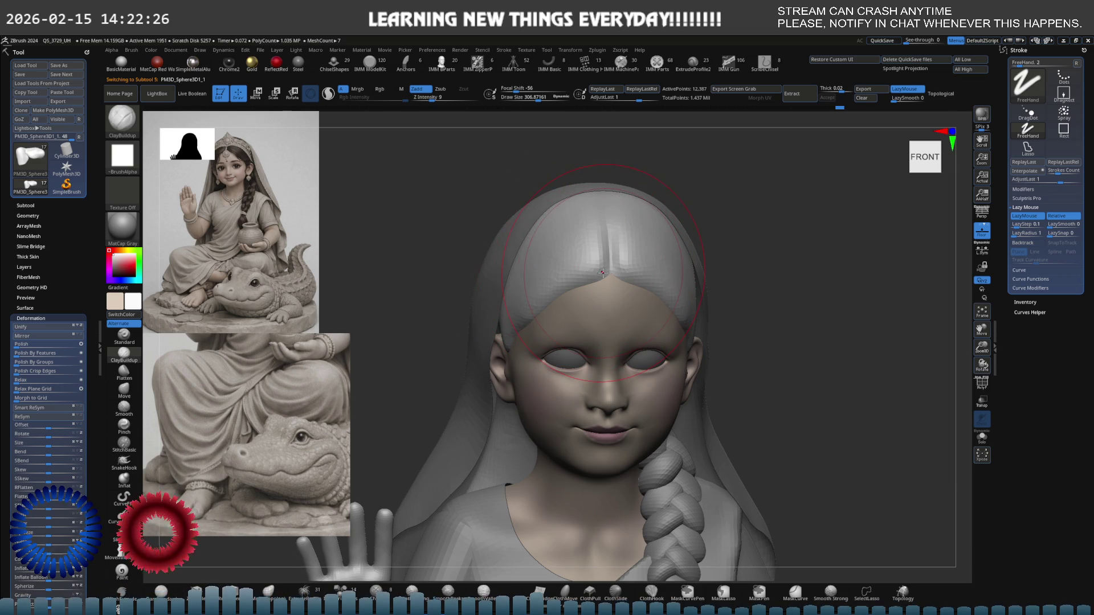
{"action": "mouse_move", "coordinate": [605, 291]}
{"action": "right_mouse_down"}
{"action": "mouse_move", "coordinate": [646, 292]}
{"action": "mouse_move", "coordinate": [712, 240]}
{"action": "mouse_move", "coordinate": [729, 200]}
{"action": "right_mouse_up"}
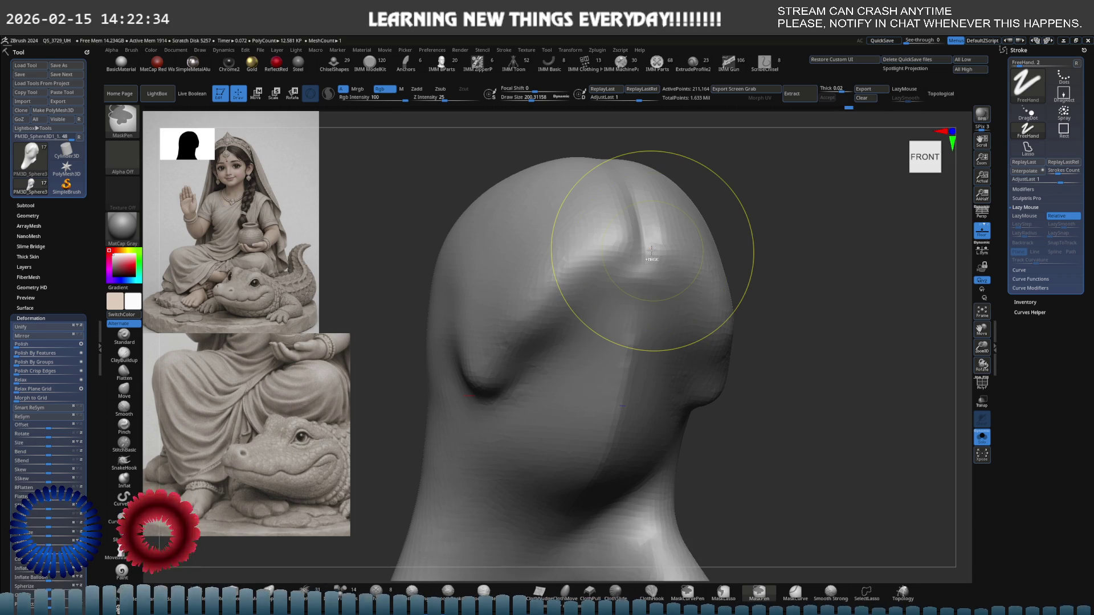
- Rotate the isolated bare head, try a DynaMesh on it, and return to a straight front view
{"action": "right_click_drag", "start_coordinate": [720, 281], "coordinate": [611, 310]}
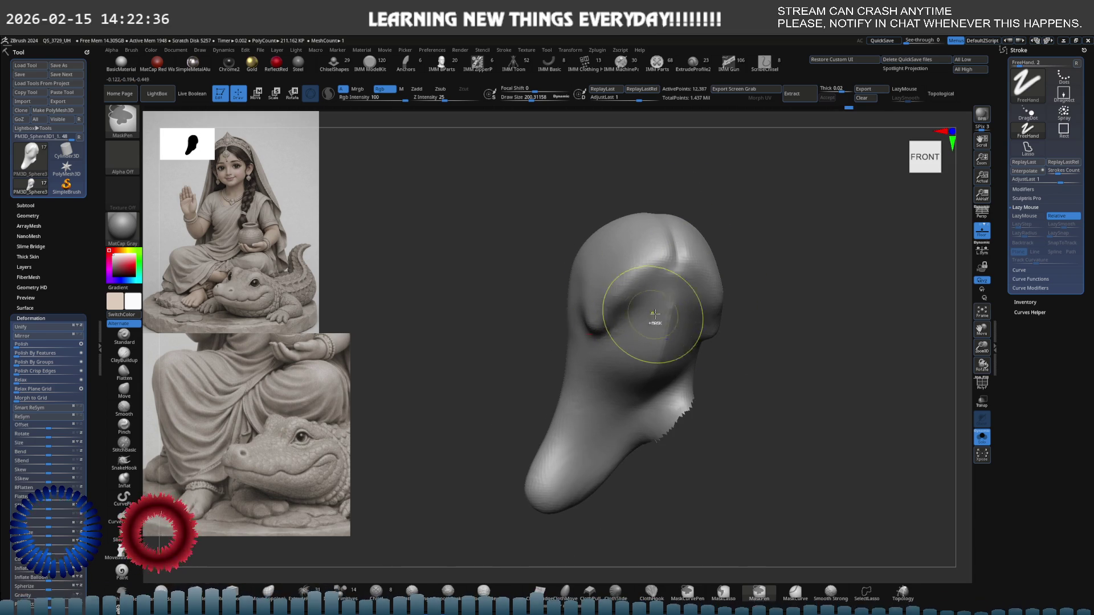
{"action": "left_click_drag", "start_coordinate": [866, 329], "coordinate": [781, 354], "text": "ctrl"}
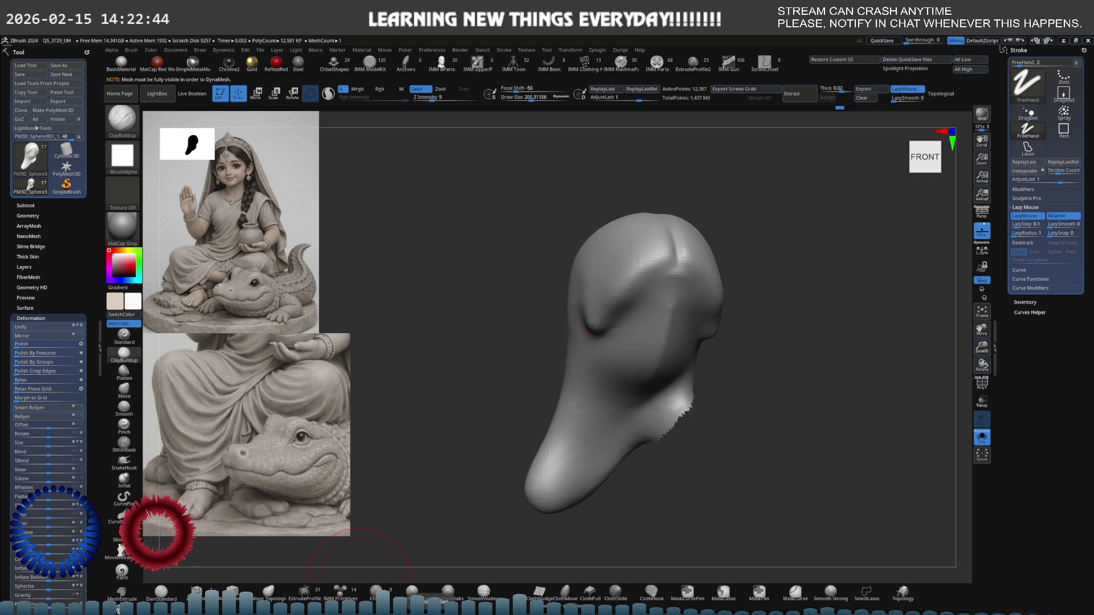
{"action": "mouse_move", "coordinate": [710, 422]}
{"action": "left_mouse_down"}
{"action": "mouse_move", "coordinate": [733, 450]}
{"action": "mouse_move", "coordinate": [744, 356]}
{"action": "mouse_move", "coordinate": [757, 359]}
{"action": "mouse_move", "coordinate": [627, 342]}
{"action": "mouse_move", "coordinate": [595, 349]}
{"action": "left_mouse_up"}
{"action": "mouse_move", "coordinate": [595, 349]}
{"action": "right_mouse_down", "text": "ctrl"}
{"action": "mouse_move", "coordinate": [636, 329]}
{"action": "mouse_move", "coordinate": [587, 324]}
{"action": "mouse_move", "coordinate": [569, 308]}
{"action": "right_mouse_up", "text": "ctrl"}
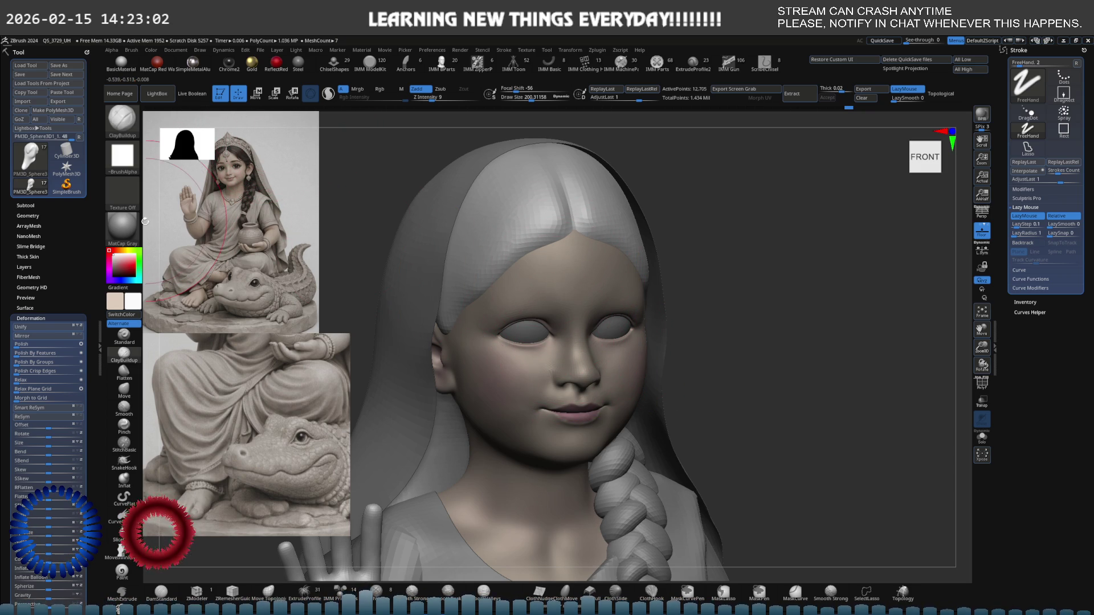
- Set the model's display colour to dark grey with a white secondary colour
{"action": "left_click", "coordinate": [122, 227]}
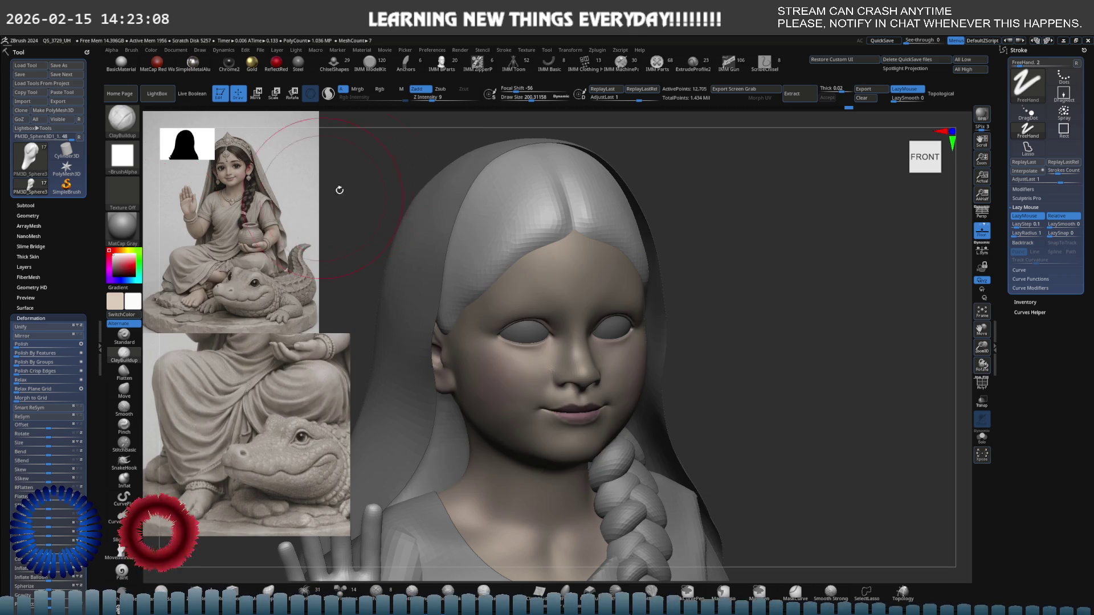
{"action": "left_click", "coordinate": [113, 267]}
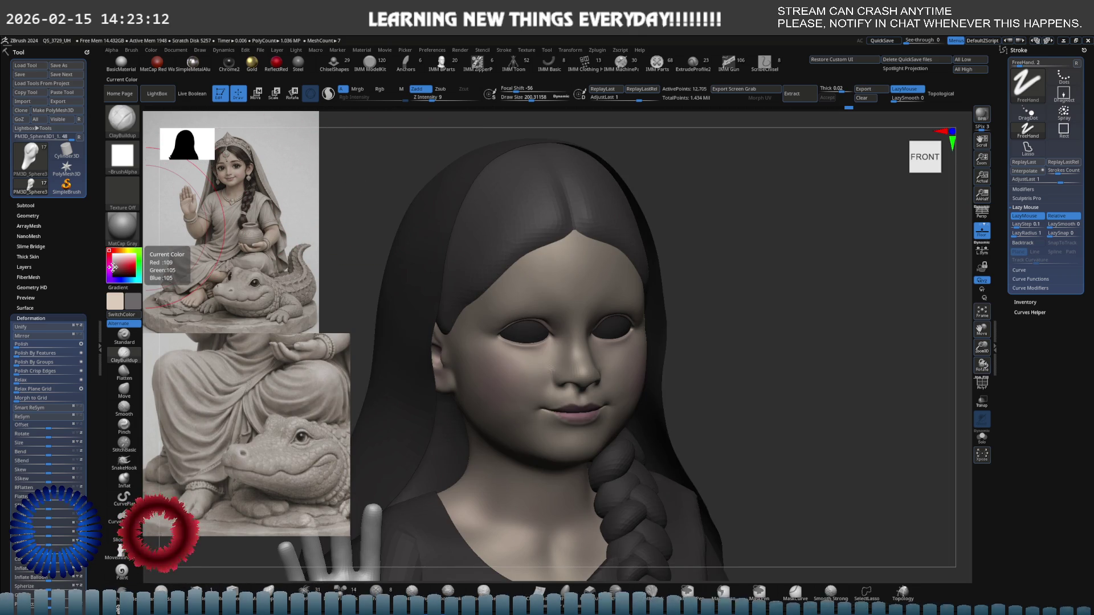
{"action": "left_click", "coordinate": [112, 272]}
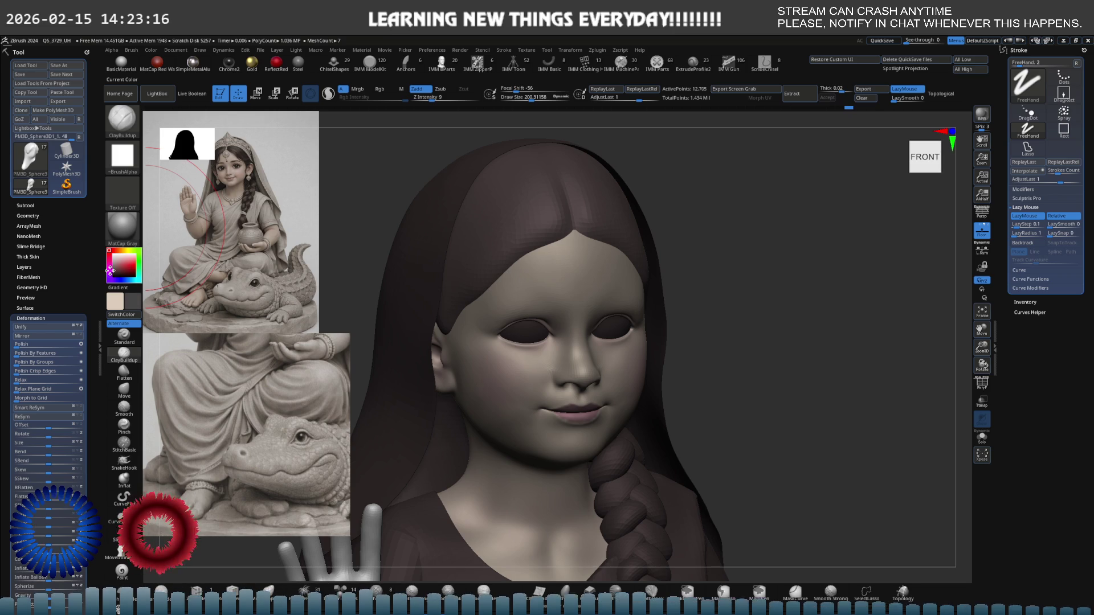
{"action": "left_click", "coordinate": [111, 271]}
{"action": "left_click", "coordinate": [151, 49]}
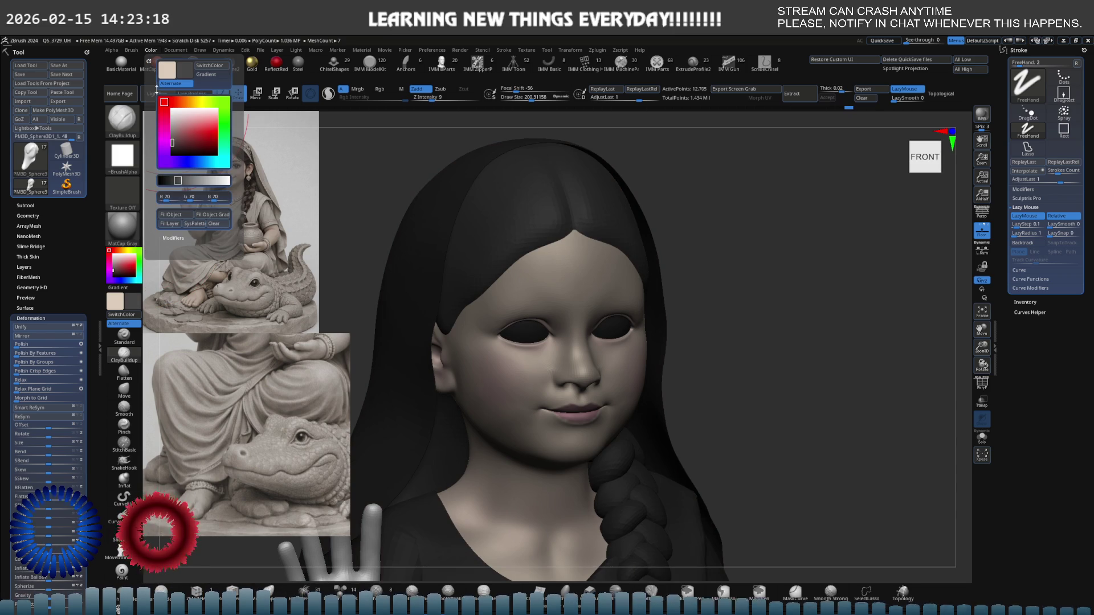
{"action": "left_click", "coordinate": [109, 252]}
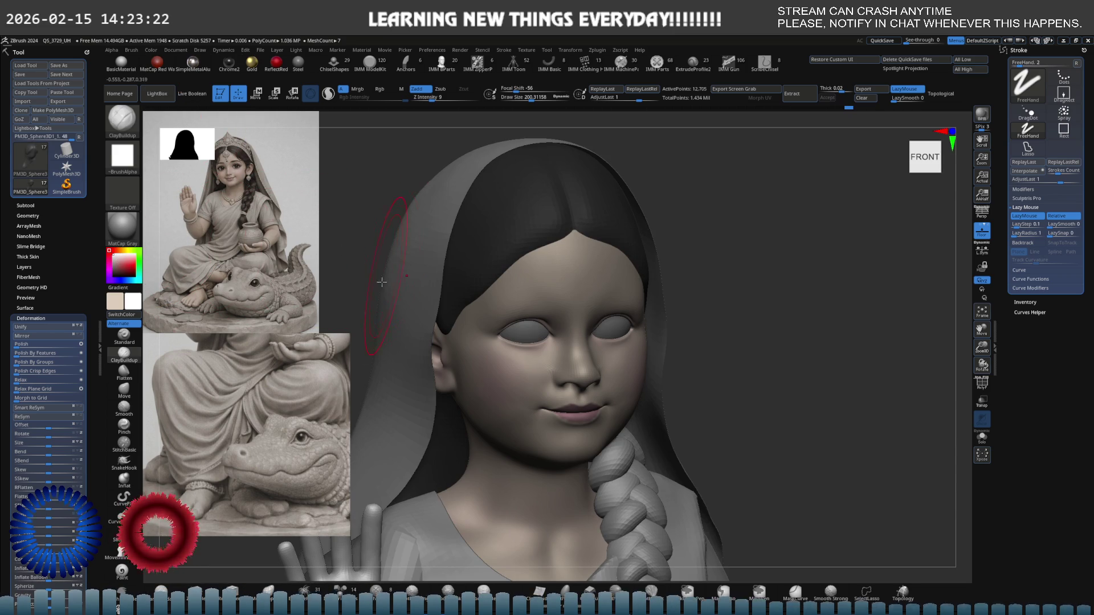
- In Spotlight, delete the lower reference image and shrink the upper one beside the model
{"action": "key", "text": "shift+z"}
{"action": "left_click", "coordinate": [296, 370]}
{"action": "left_click", "coordinate": [334, 420]}
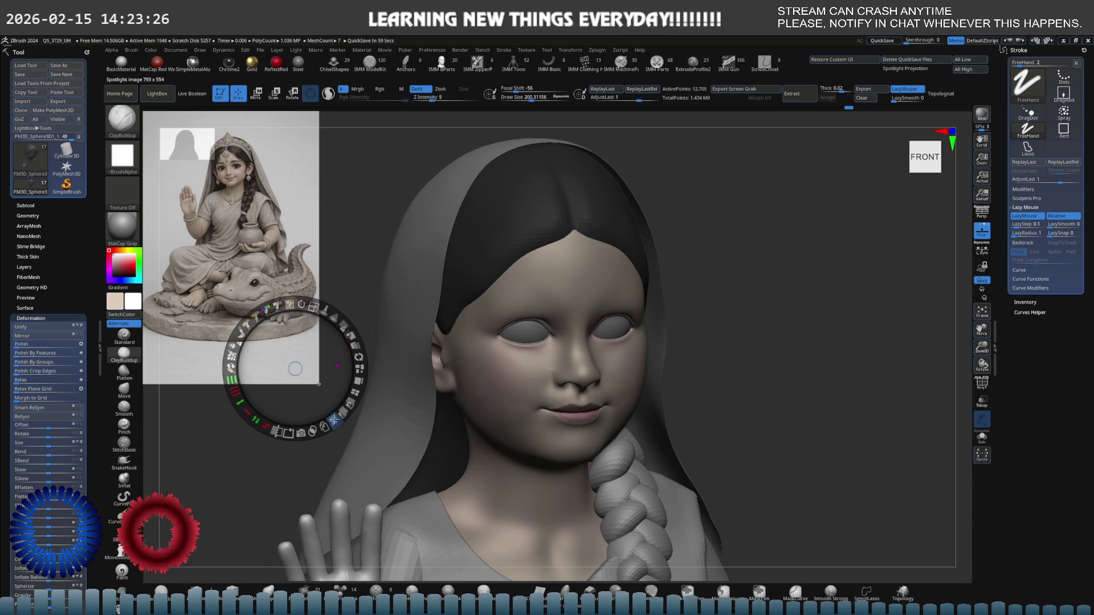
{"action": "mouse_move", "coordinate": [302, 298]}
{"action": "left_mouse_down"}
{"action": "mouse_move", "coordinate": [284, 322]}
{"action": "mouse_move", "coordinate": [254, 169]}
{"action": "left_mouse_up"}
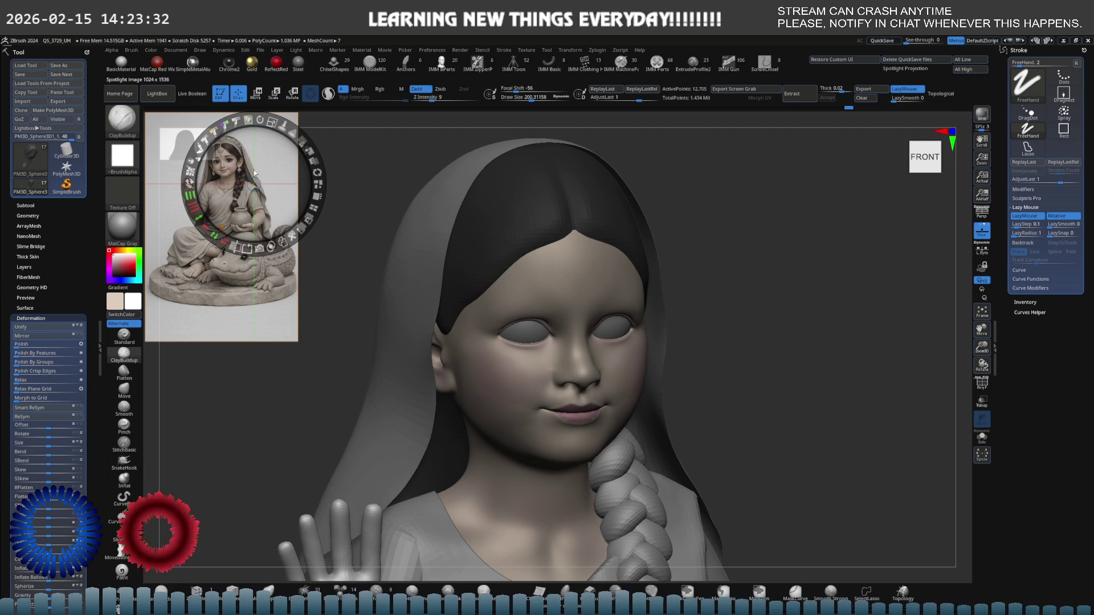
{"action": "key", "text": "z"}
- Rotate to a front-left view and select the hair_trail braid subtool
{"action": "mouse_move", "coordinate": [510, 289]}
{"action": "right_mouse_down"}
{"action": "mouse_move", "coordinate": [612, 282]}
{"action": "mouse_move", "coordinate": [504, 278]}
{"action": "mouse_move", "coordinate": [510, 327]}
{"action": "right_mouse_up"}
{"action": "left_click", "coordinate": [509, 326], "text": "alt"}
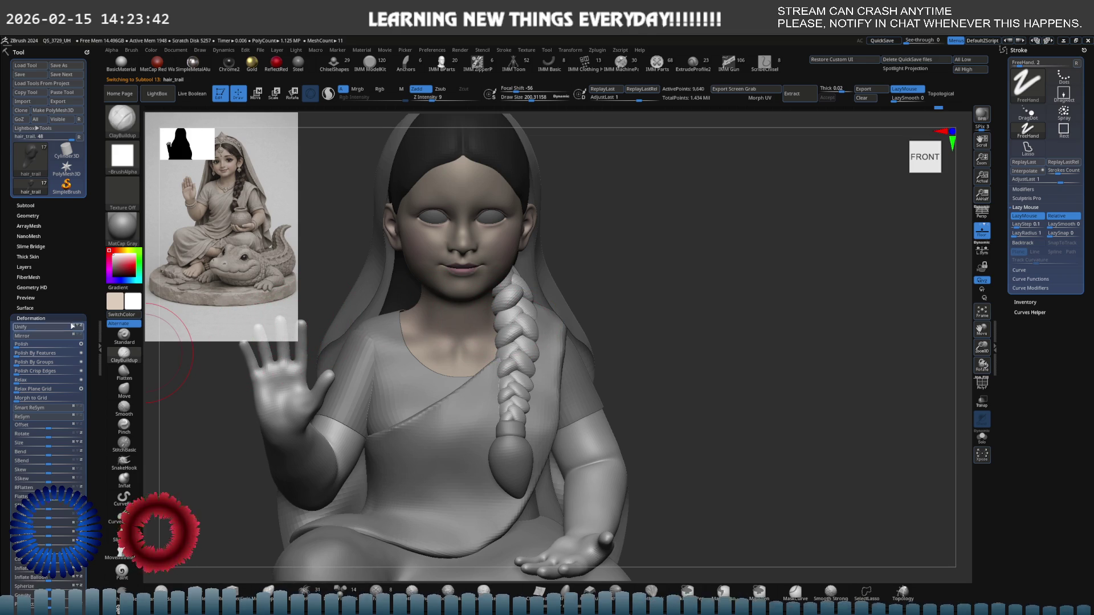
{"action": "left_click", "coordinate": [26, 205]}
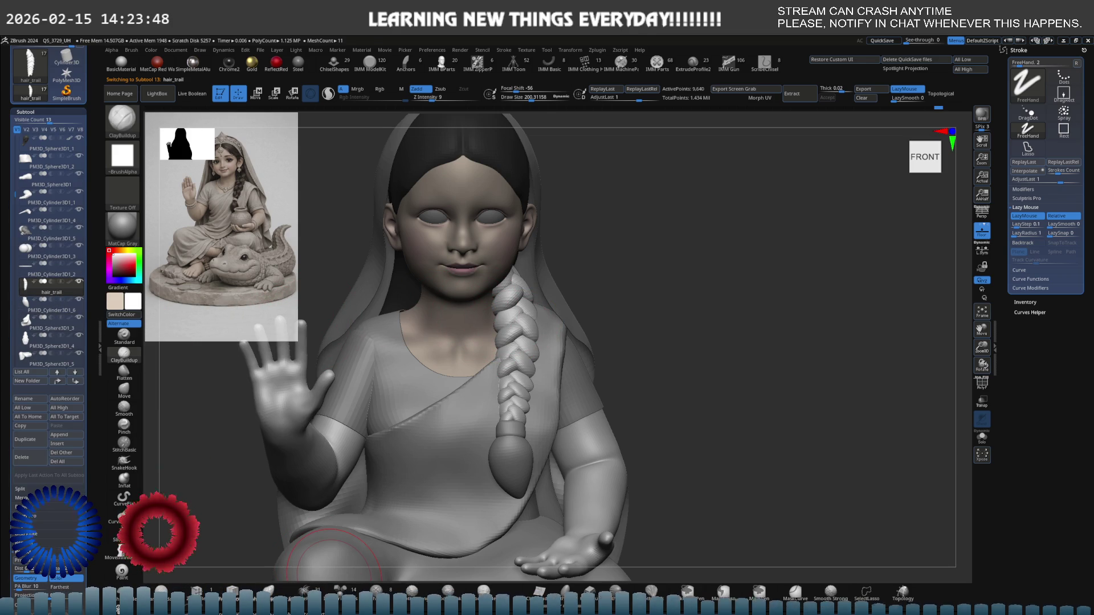
- Drag the dark colour onto the braid, then try Color > FillObject and undo it
{"action": "right_click_drag", "start_coordinate": [564, 450], "coordinate": [530, 453]}
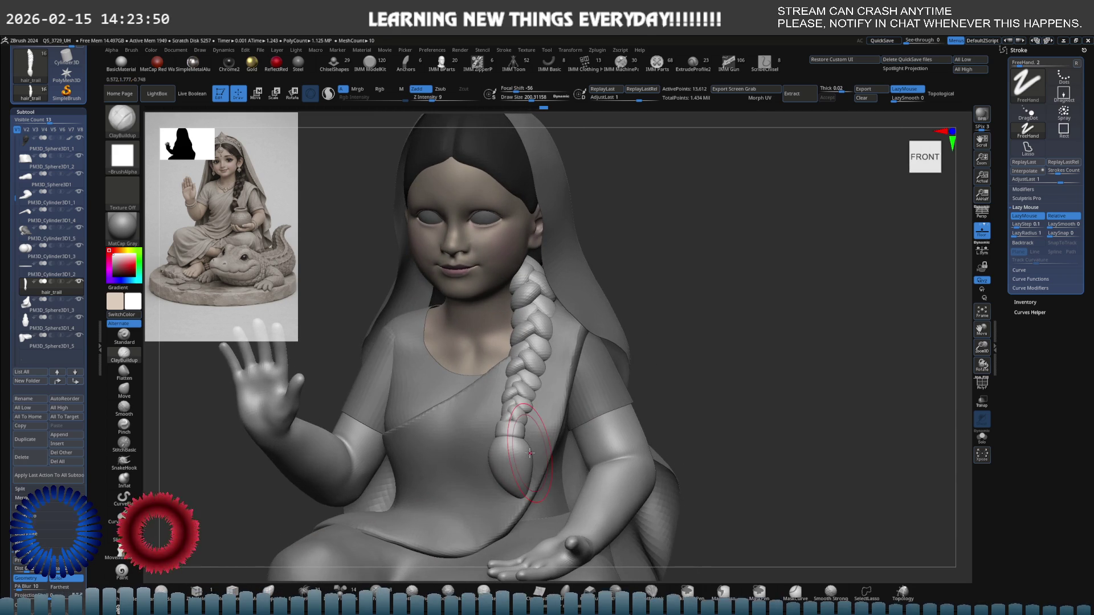
{"action": "mouse_move", "coordinate": [117, 267]}
{"action": "left_mouse_down"}
{"action": "mouse_move", "coordinate": [319, 239]}
{"action": "mouse_move", "coordinate": [489, 151]}
{"action": "left_mouse_up"}
{"action": "left_click", "coordinate": [150, 51]}
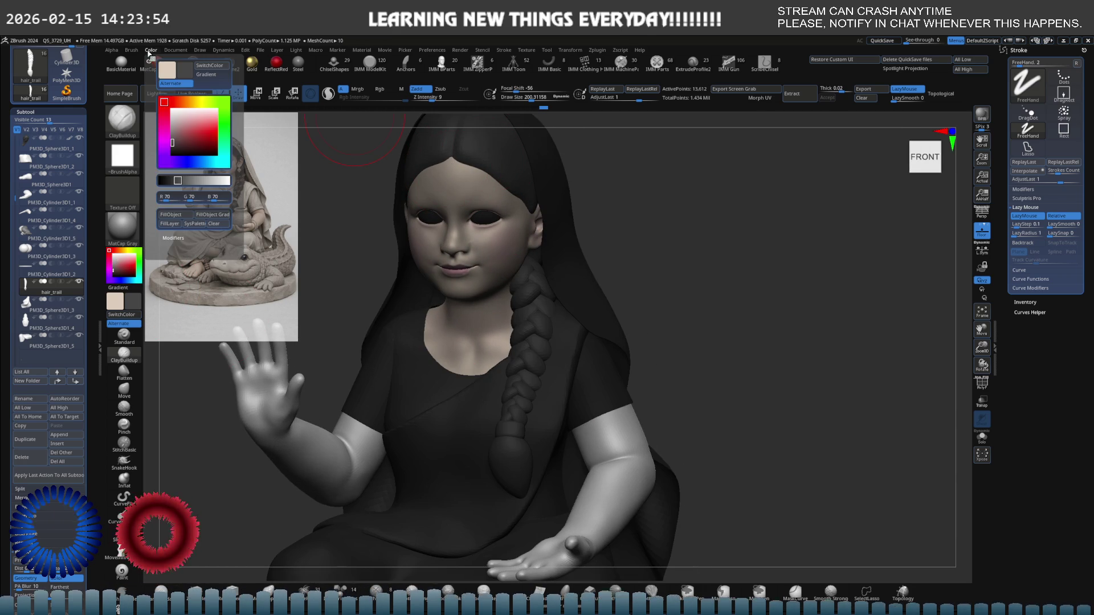
{"action": "left_click", "coordinate": [182, 215]}
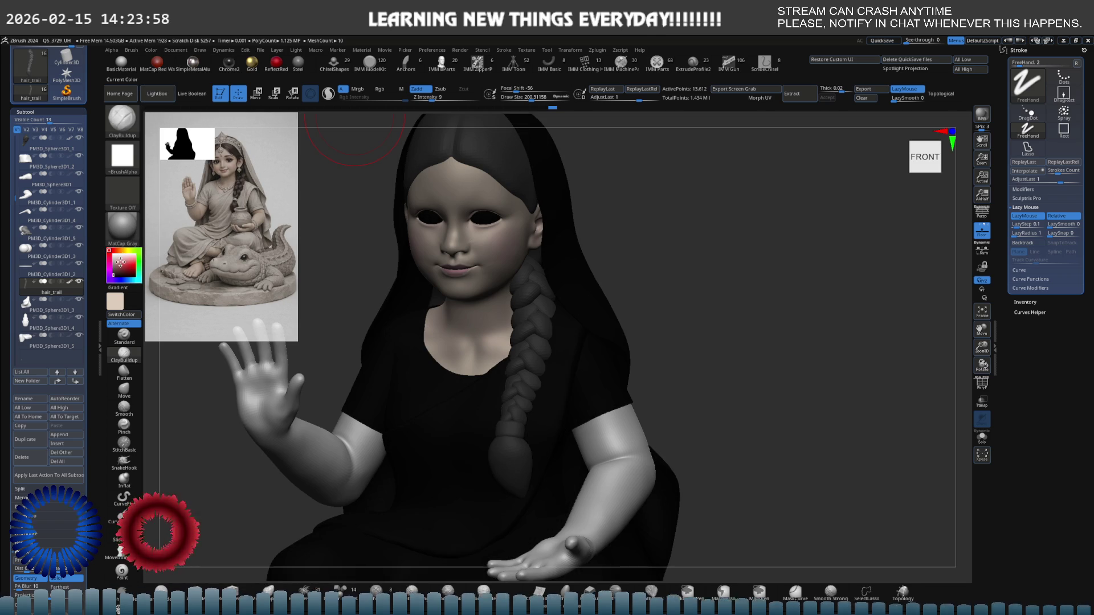
{"action": "key", "text": "ctrl+z"}
{"action": "key", "text": "ctrl+z"}
{"action": "key", "text": "ctrl+z"}
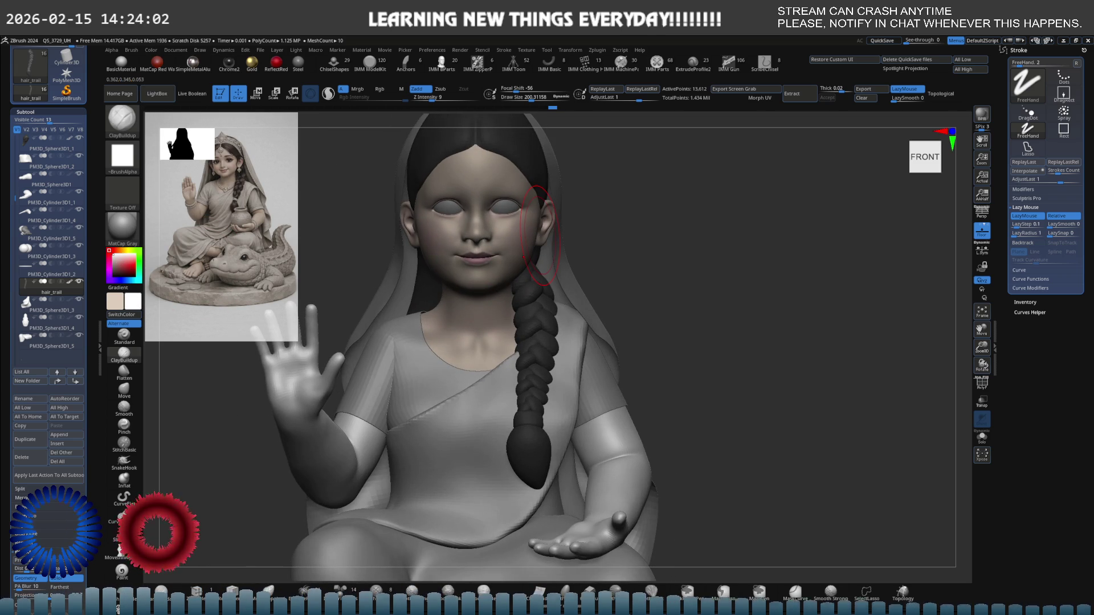
- Turn the girl to a three-quarter view, placed higher and larger on screen
{"action": "mouse_move", "coordinate": [594, 258]}
{"action": "right_mouse_down"}
{"action": "mouse_move", "coordinate": [566, 267]}
{"action": "mouse_move", "coordinate": [586, 273]}
{"action": "mouse_move", "coordinate": [574, 272]}
{"action": "right_mouse_up"}
{"action": "mouse_move", "coordinate": [547, 308]}
{"action": "right_mouse_down"}
{"action": "mouse_move", "coordinate": [511, 342]}
{"action": "mouse_move", "coordinate": [514, 322]}
{"action": "mouse_move", "coordinate": [582, 349]}
{"action": "mouse_move", "coordinate": [517, 334]}
{"action": "mouse_move", "coordinate": [568, 329]}
{"action": "mouse_move", "coordinate": [543, 332]}
{"action": "mouse_move", "coordinate": [586, 339]}
{"action": "mouse_move", "coordinate": [585, 378]}
{"action": "right_mouse_up"}
{"action": "key", "text": "ctrl"}
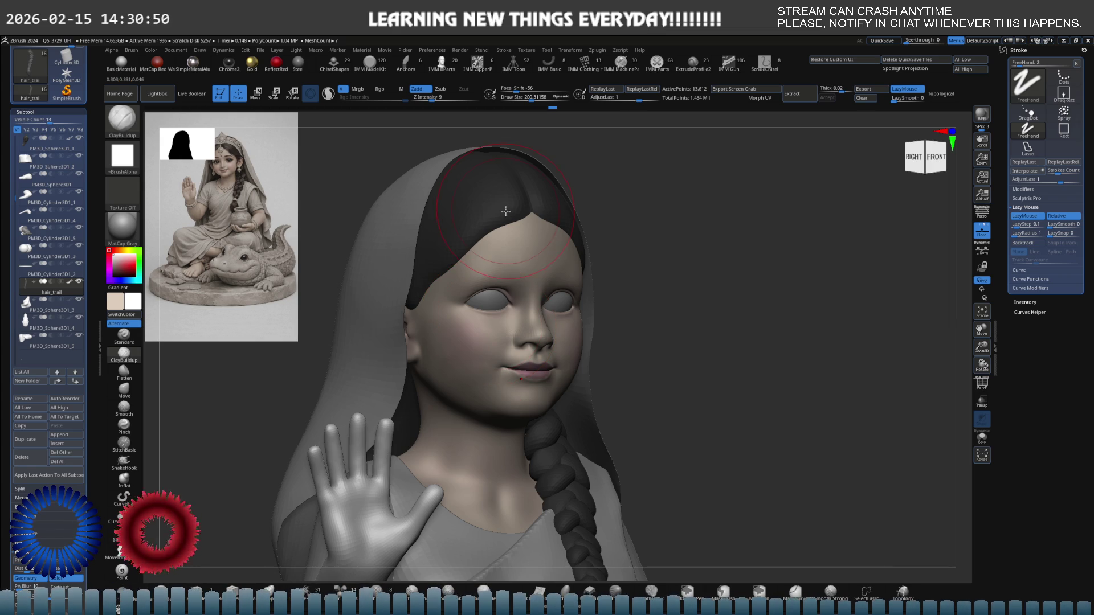
- Cut Draw Size from about 200 to 79 and pan to centre the face and hair
{"action": "key", "text": "s"}
{"action": "left_click_drag", "start_coordinate": [504, 216], "coordinate": [496, 215]}
{"action": "left_click_drag", "start_coordinate": [712, 257], "coordinate": [251, 205]}
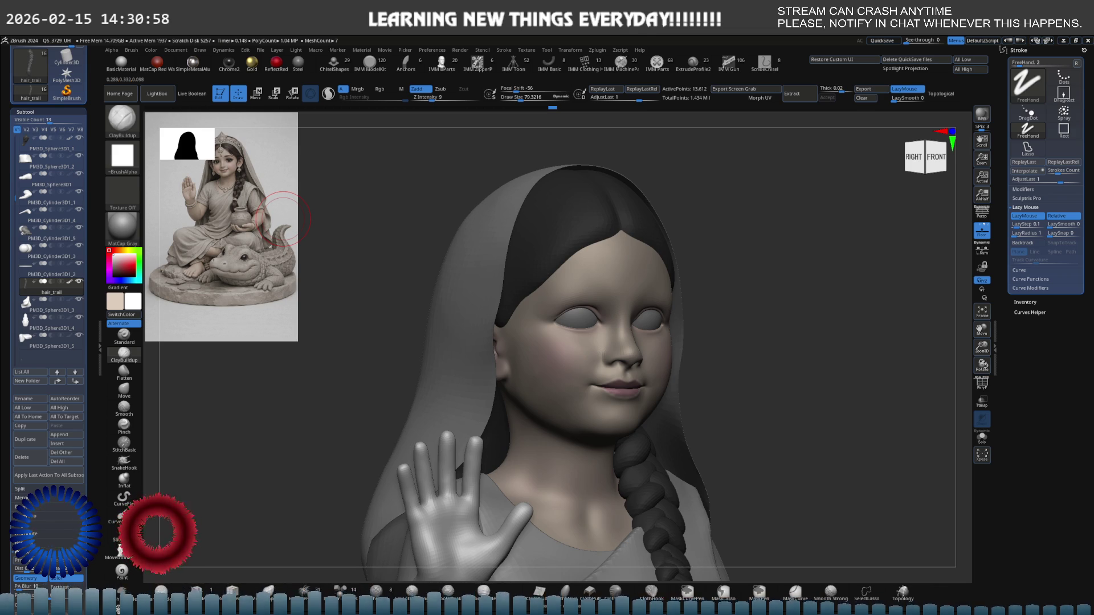
{"action": "left_click", "coordinate": [166, 596]}
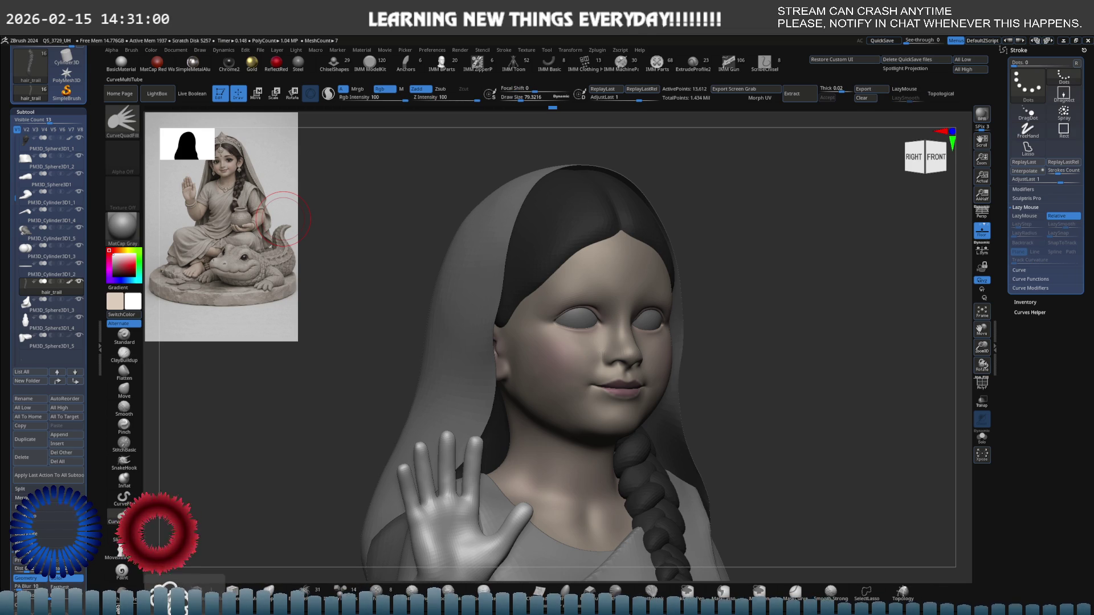
- Draw a trial CurveMultiTube strand along the hairline, undo it, and shrink the brush to about 22
{"action": "mouse_move", "coordinate": [539, 245]}
{"action": "left_mouse_down"}
{"action": "mouse_move", "coordinate": [596, 234]}
{"action": "mouse_move", "coordinate": [724, 427]}
{"action": "mouse_move", "coordinate": [525, 325]}
{"action": "mouse_move", "coordinate": [683, 513]}
{"action": "mouse_move", "coordinate": [712, 444]}
{"action": "mouse_move", "coordinate": [643, 416]}
{"action": "mouse_move", "coordinate": [529, 302]}
{"action": "mouse_move", "coordinate": [741, 268]}
{"action": "mouse_move", "coordinate": [459, 349]}
{"action": "mouse_move", "coordinate": [342, 450]}
{"action": "mouse_move", "coordinate": [588, 531]}
{"action": "mouse_move", "coordinate": [452, 549]}
{"action": "mouse_move", "coordinate": [403, 376]}
{"action": "left_mouse_up"}
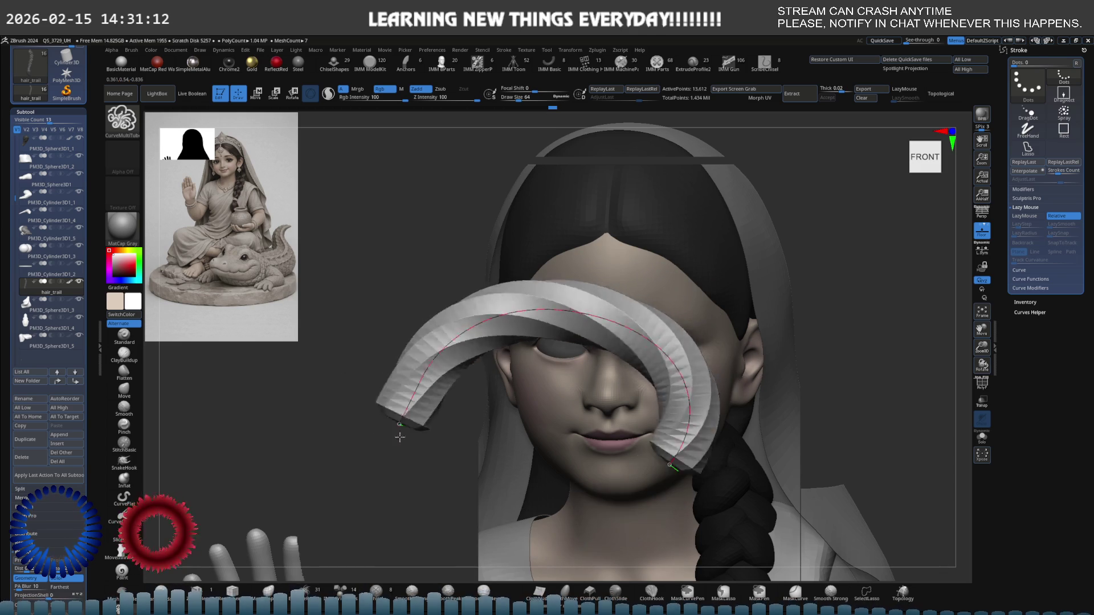
{"action": "key", "text": "ctrl+z"}
{"action": "key", "text": "ctrl+z"}
{"action": "left_click_drag", "start_coordinate": [399, 319], "coordinate": [477, 328]}
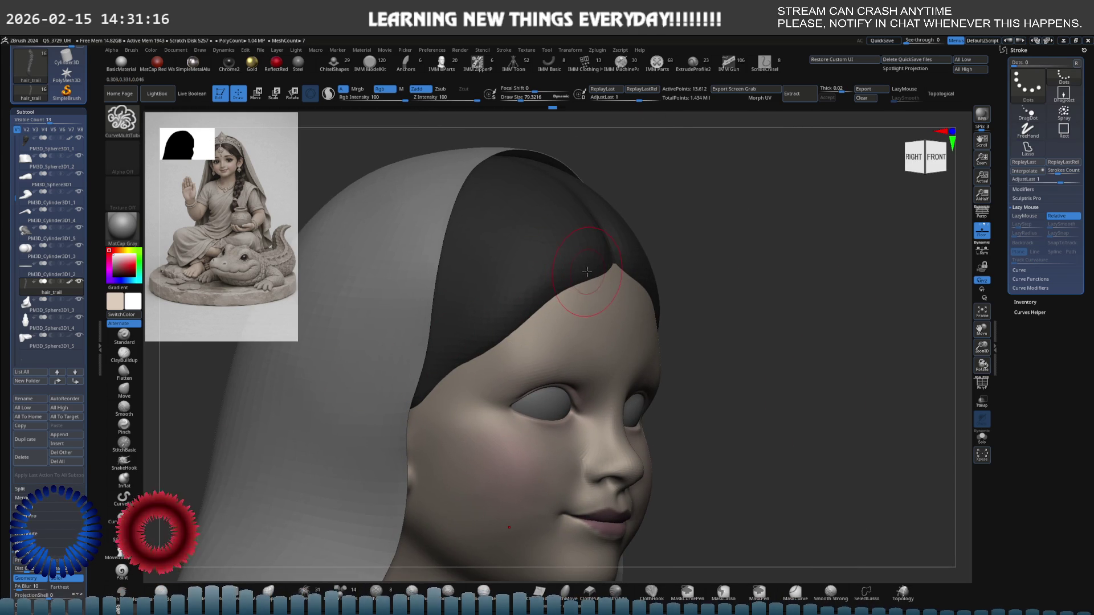
{"action": "key", "text": "s"}
{"action": "left_click_drag", "start_coordinate": [575, 280], "coordinate": [529, 319]}
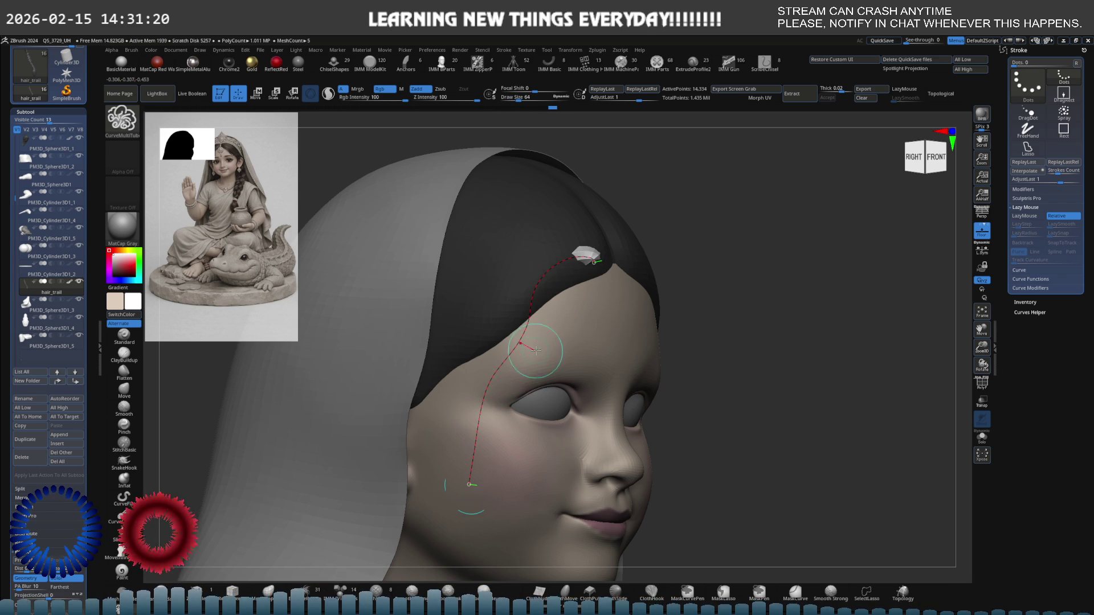
{"action": "right_click_drag", "start_coordinate": [547, 327], "coordinate": [523, 328]}
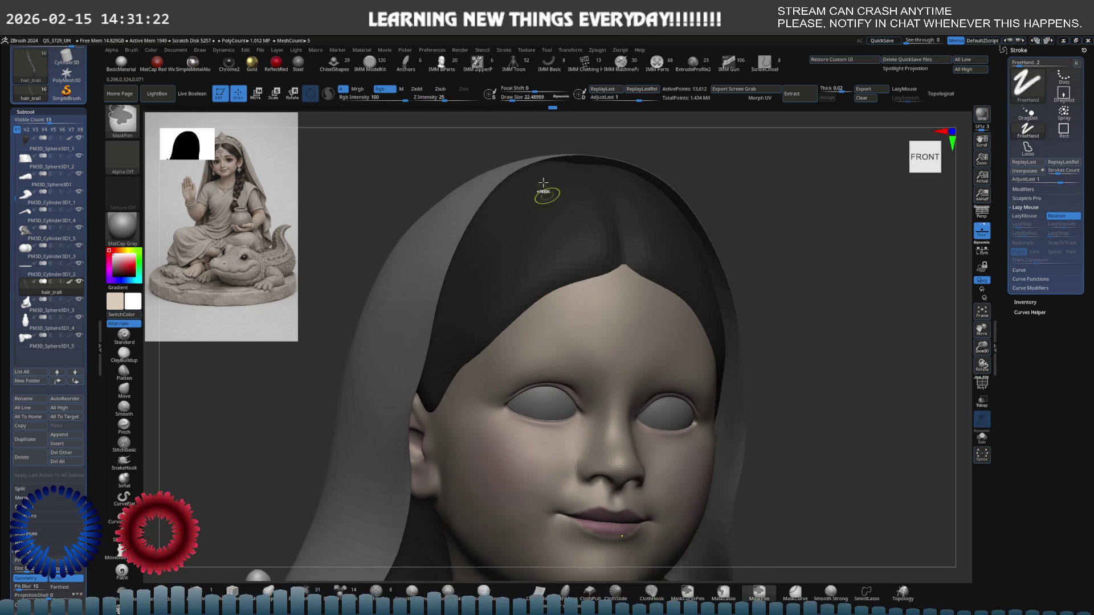
{"action": "left_click", "coordinate": [504, 50]}
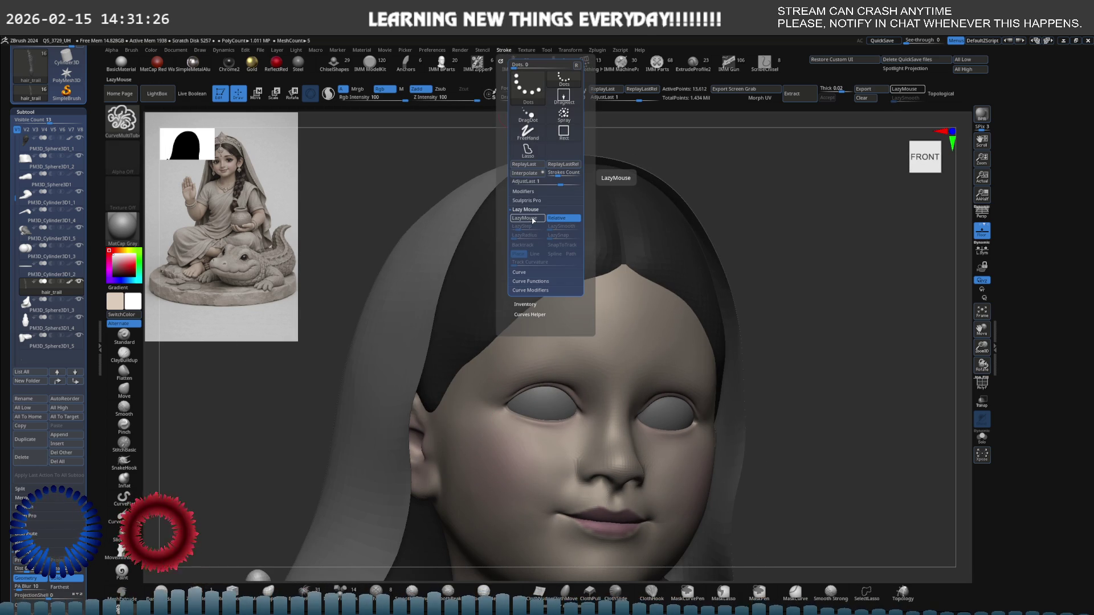
- Enable Lock Start and Snap in the Stroke > Curve options
{"action": "left_click", "coordinate": [530, 272]}
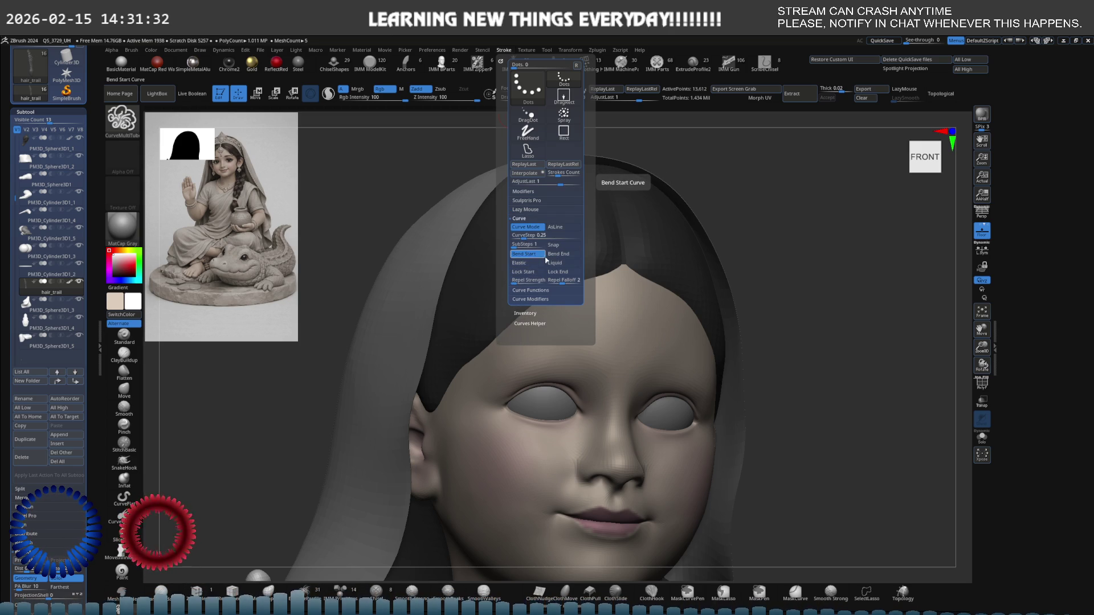
{"action": "left_click", "coordinate": [536, 274]}
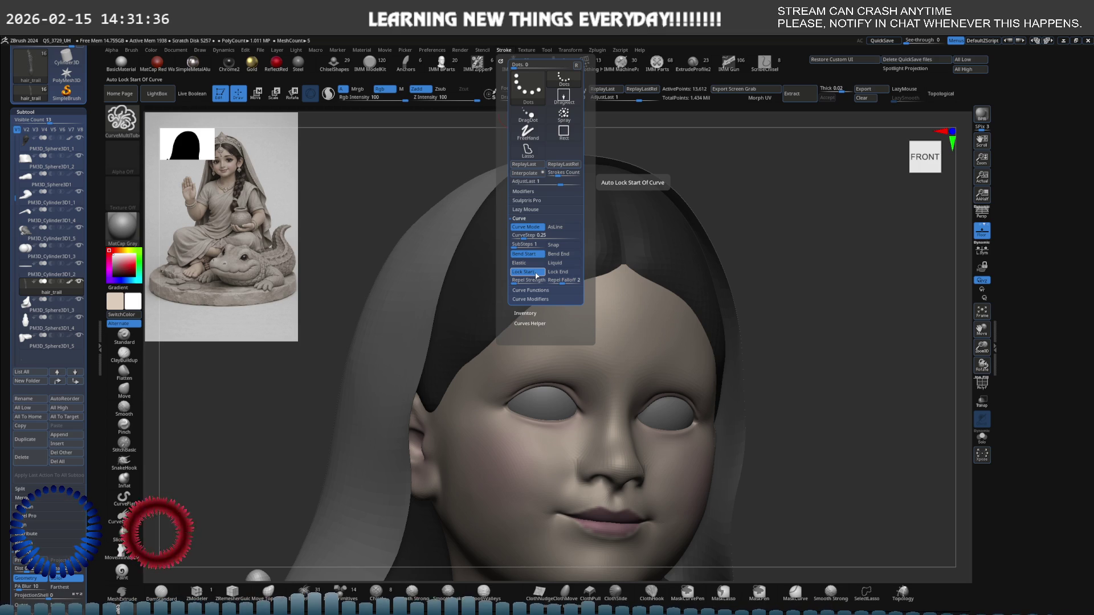
{"action": "left_click", "coordinate": [557, 245]}
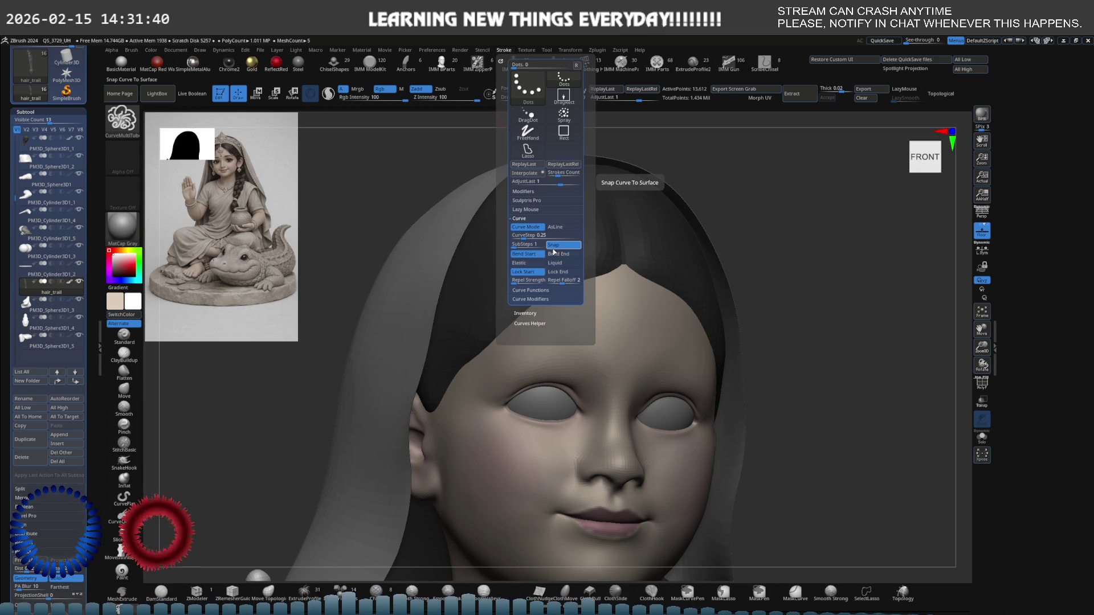
- Draw a test strand curve from the hairline to the temple, then undo it
{"action": "mouse_move", "coordinate": [580, 259]}
{"action": "left_mouse_down"}
{"action": "mouse_move", "coordinate": [510, 297]}
{"action": "mouse_move", "coordinate": [496, 375]}
{"action": "mouse_move", "coordinate": [468, 437]}
{"action": "left_mouse_up"}
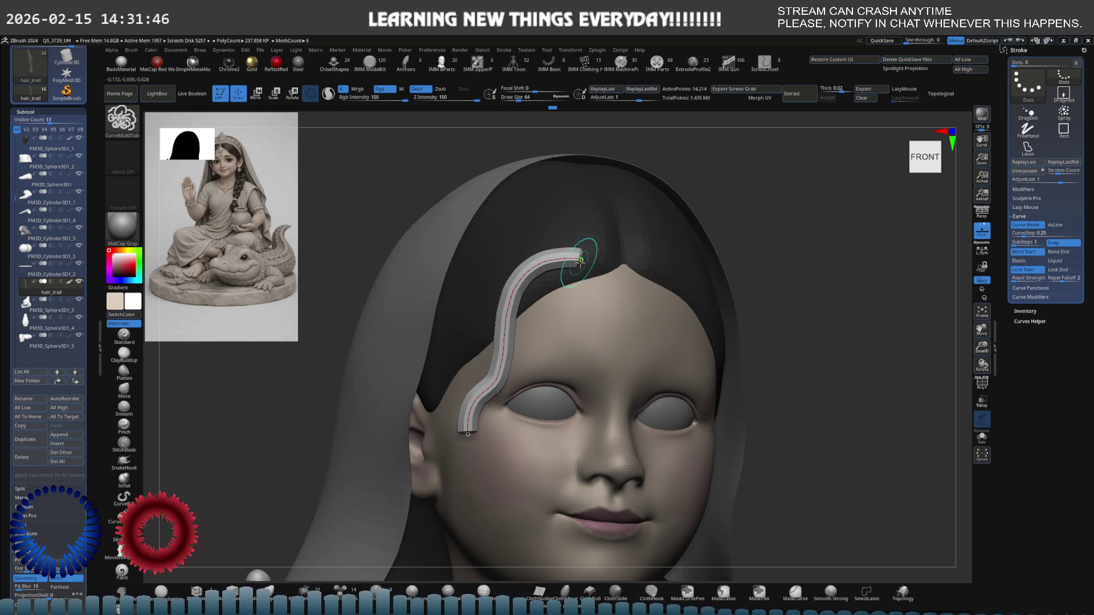
{"action": "mouse_move", "coordinate": [580, 263]}
{"action": "right_mouse_down"}
{"action": "mouse_move", "coordinate": [604, 267]}
{"action": "mouse_move", "coordinate": [588, 269]}
{"action": "right_mouse_up"}
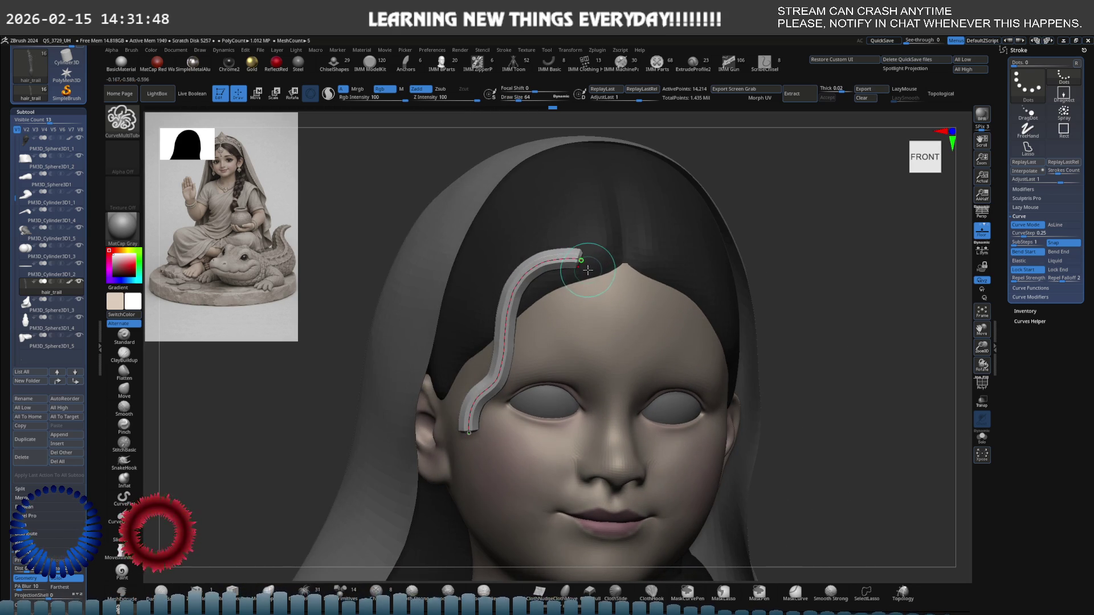
{"action": "key", "text": "ctrl+z"}
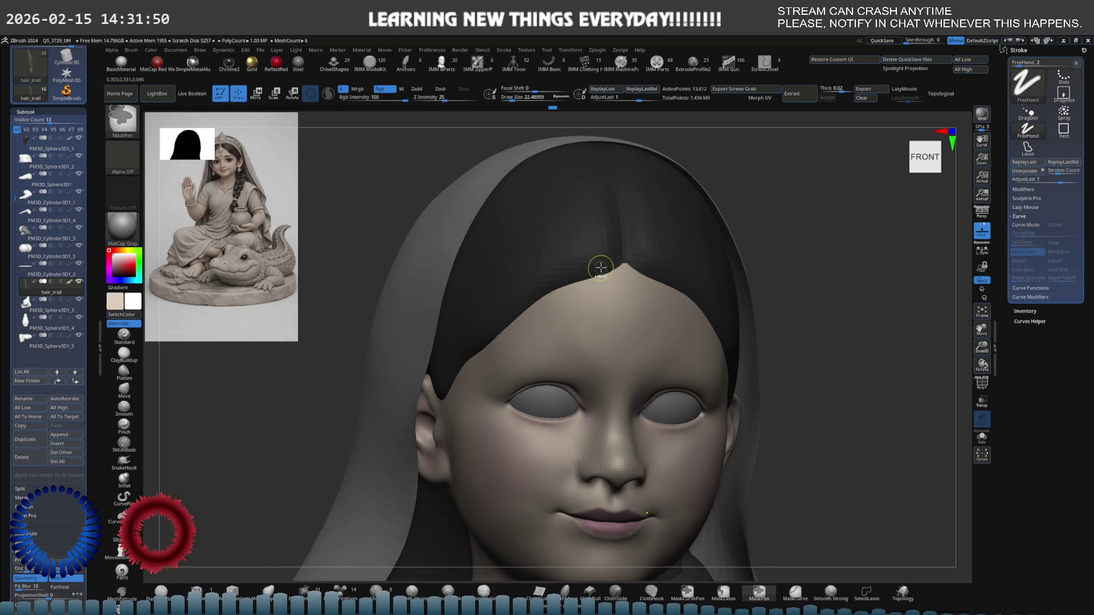
{"action": "left_click", "coordinate": [503, 50]}
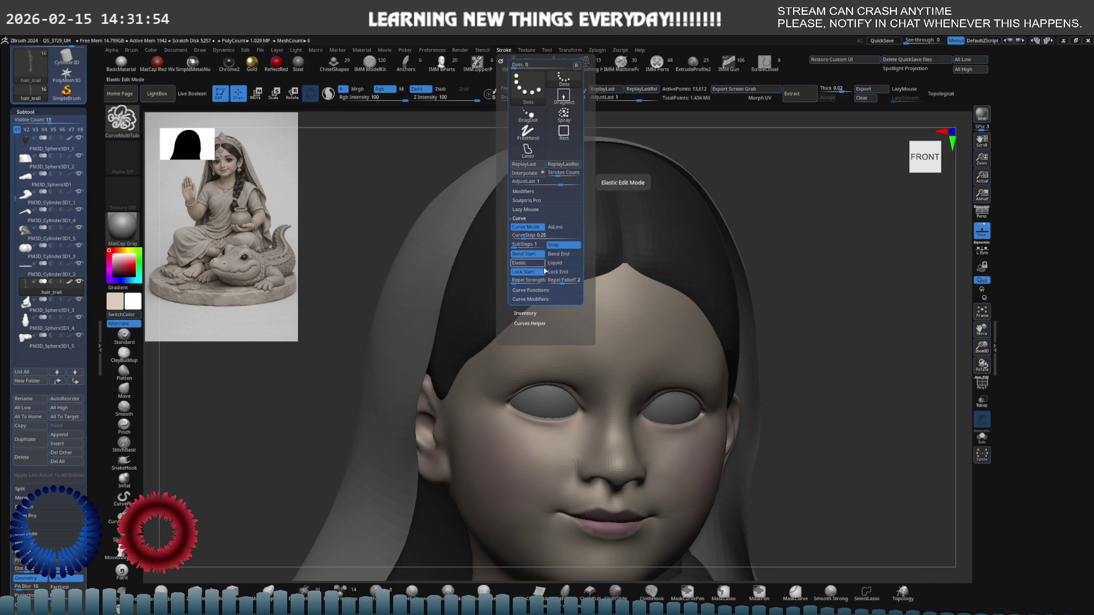
- Reshape the Curve Falloff graph so it dips in the middle
{"action": "left_click", "coordinate": [538, 289]}
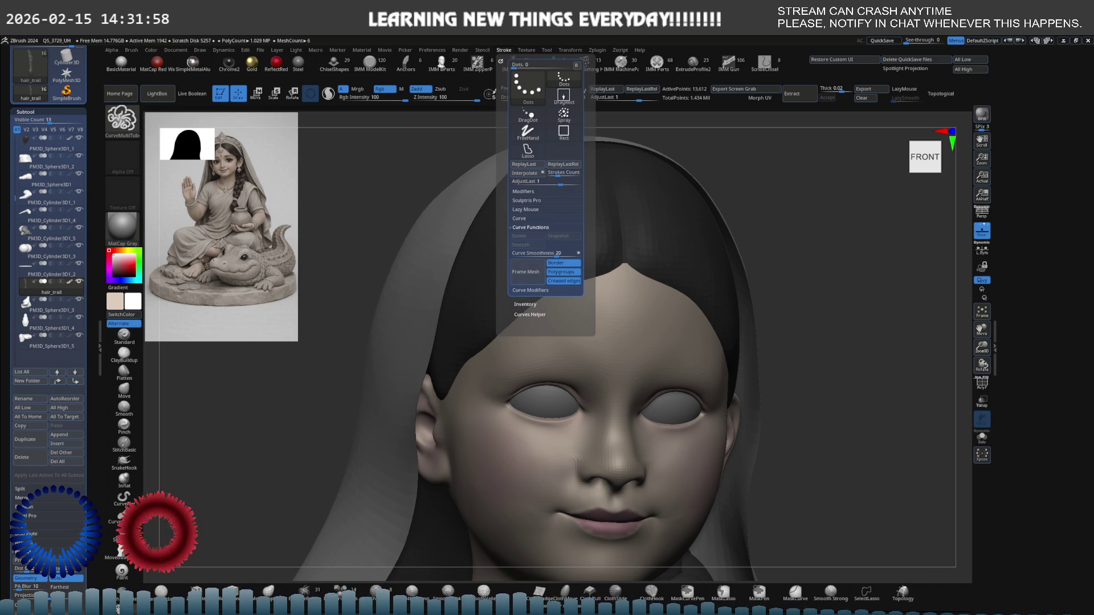
{"action": "left_click", "coordinate": [534, 291]}
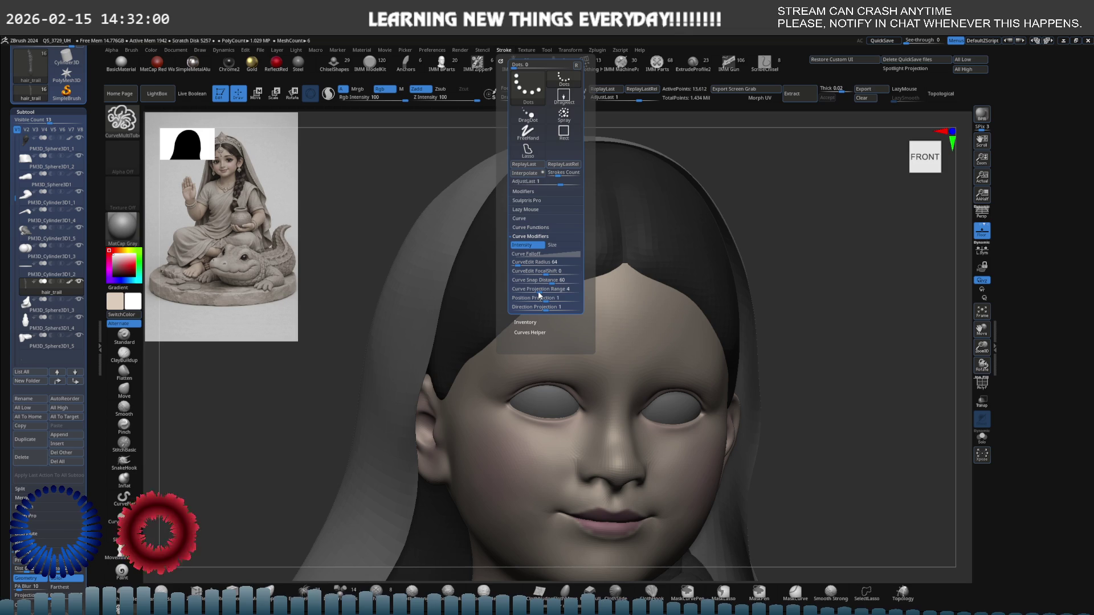
{"action": "left_click", "coordinate": [541, 254]}
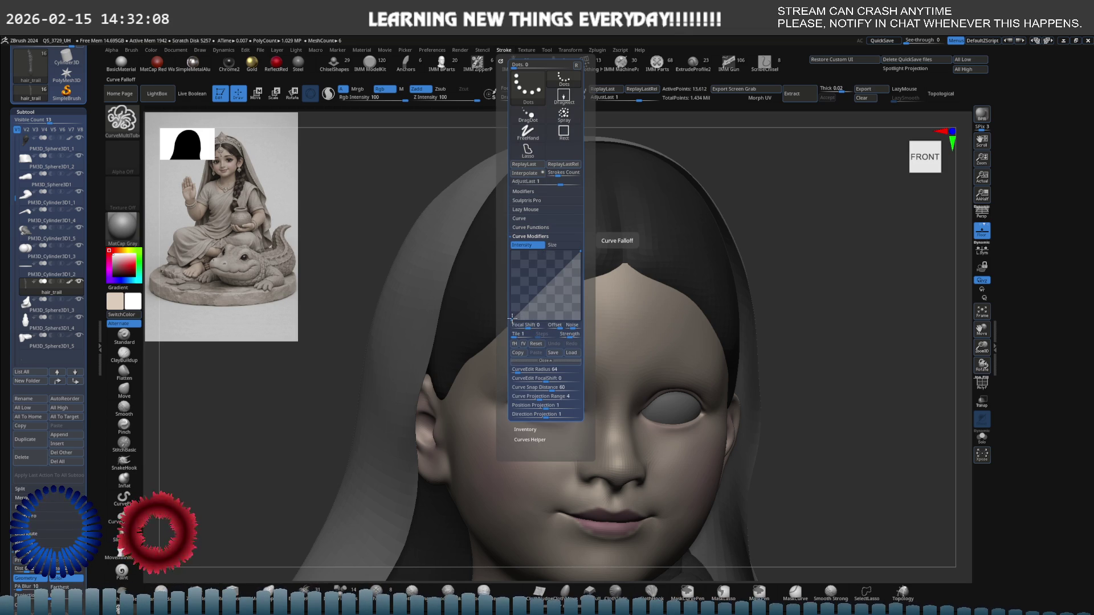
{"action": "left_click_drag", "start_coordinate": [511, 319], "coordinate": [535, 283]}
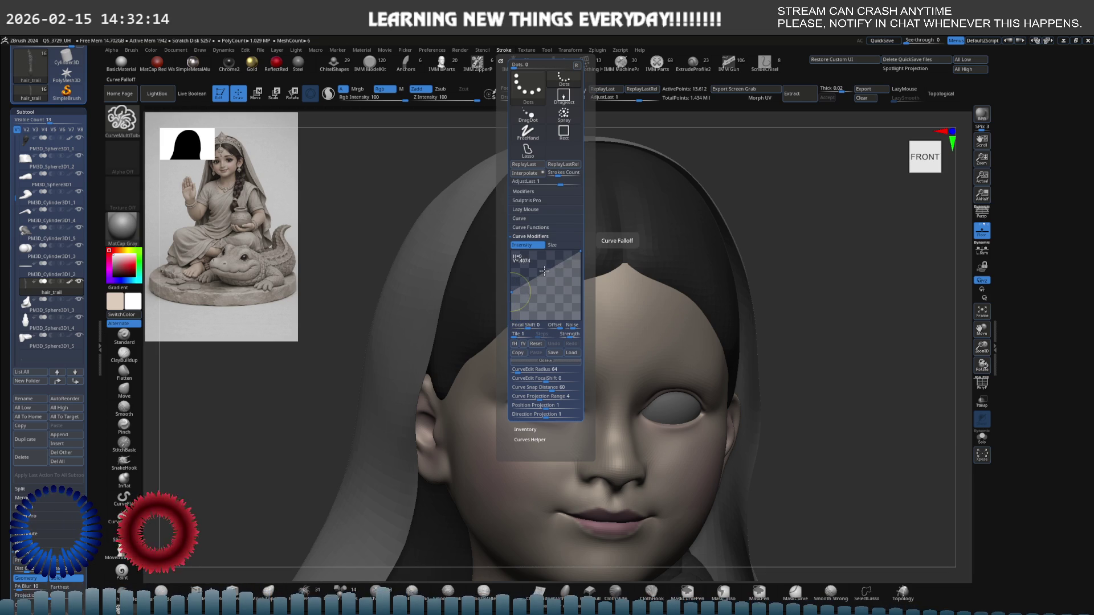
{"action": "mouse_move", "coordinate": [544, 271]}
{"action": "left_mouse_down"}
{"action": "mouse_move", "coordinate": [541, 297]}
{"action": "mouse_move", "coordinate": [549, 292]}
{"action": "left_mouse_up"}
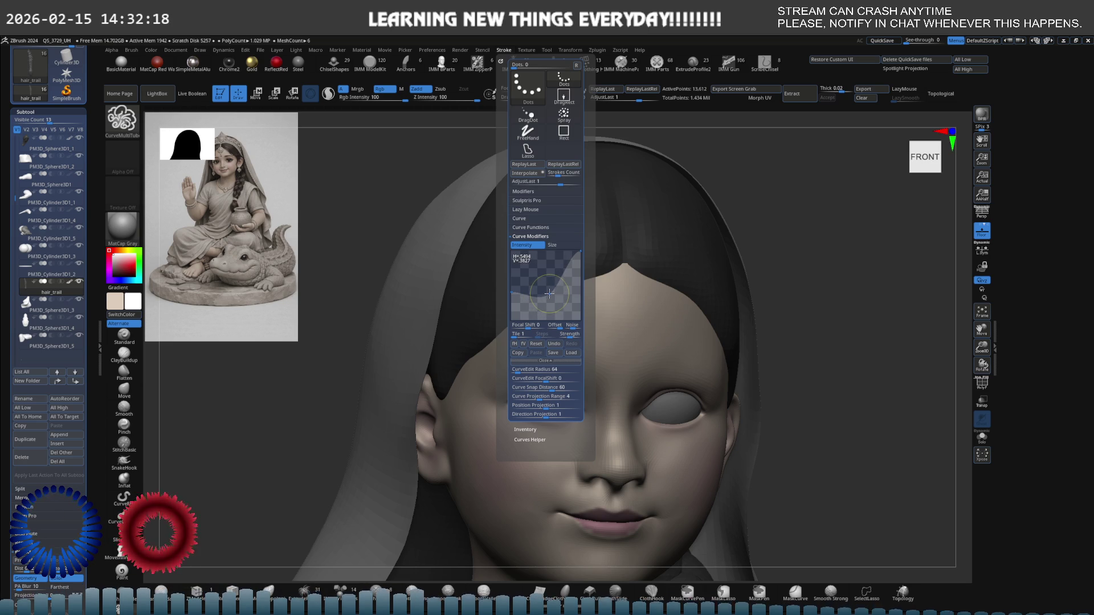
{"action": "mouse_move", "coordinate": [580, 251]}
{"action": "left_mouse_down"}
{"action": "mouse_move", "coordinate": [506, 352]}
{"action": "mouse_move", "coordinate": [485, 426]}
{"action": "left_mouse_up"}
{"action": "key", "text": "ctrl+z"}
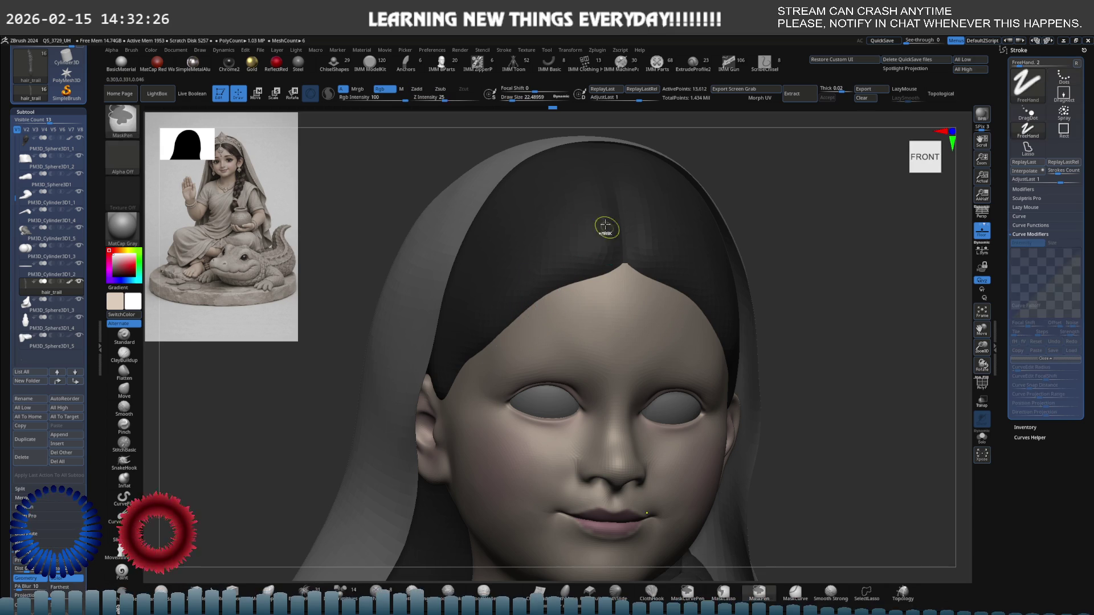
- Toggle AsLine on and off, then enable Size alongside Intensity for the curve falloff
{"action": "left_click", "coordinate": [504, 50]}
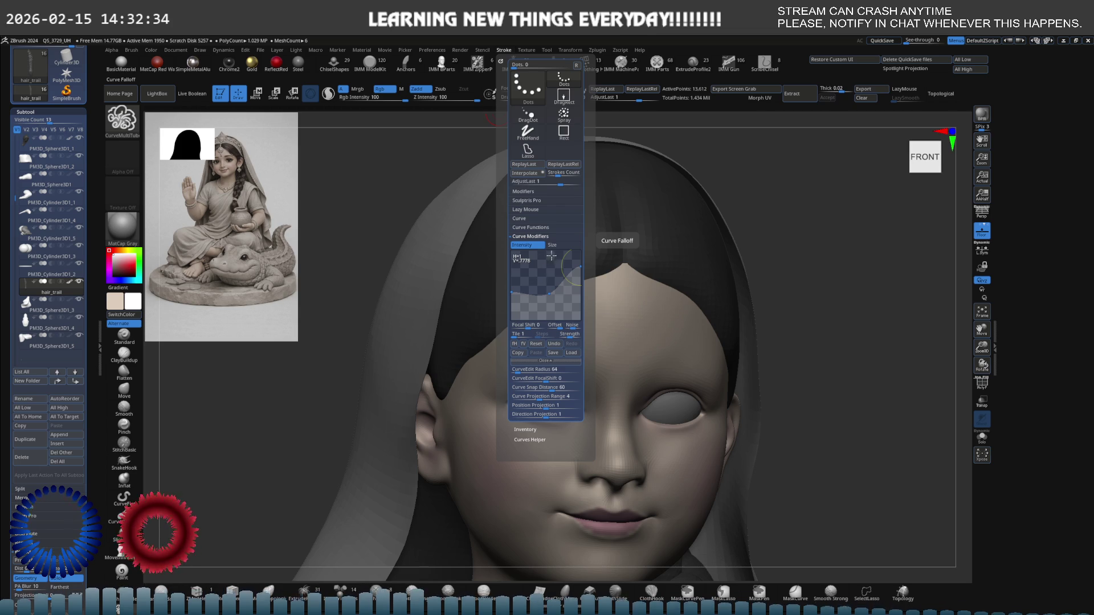
{"action": "left_click", "coordinate": [544, 219]}
{"action": "left_click", "coordinate": [561, 227]}
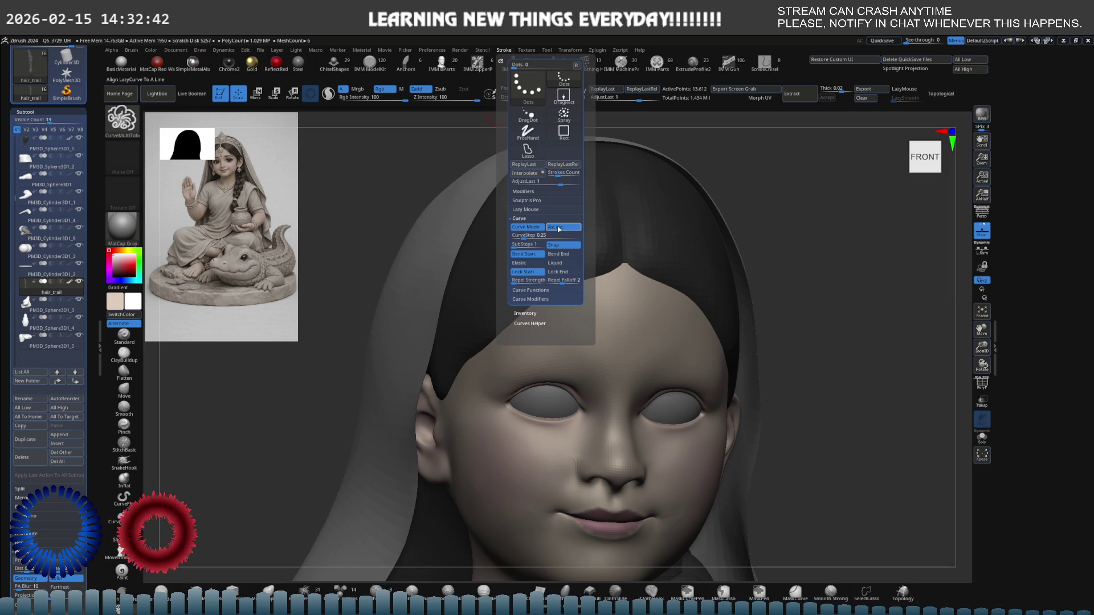
{"action": "left_click", "coordinate": [561, 227]}
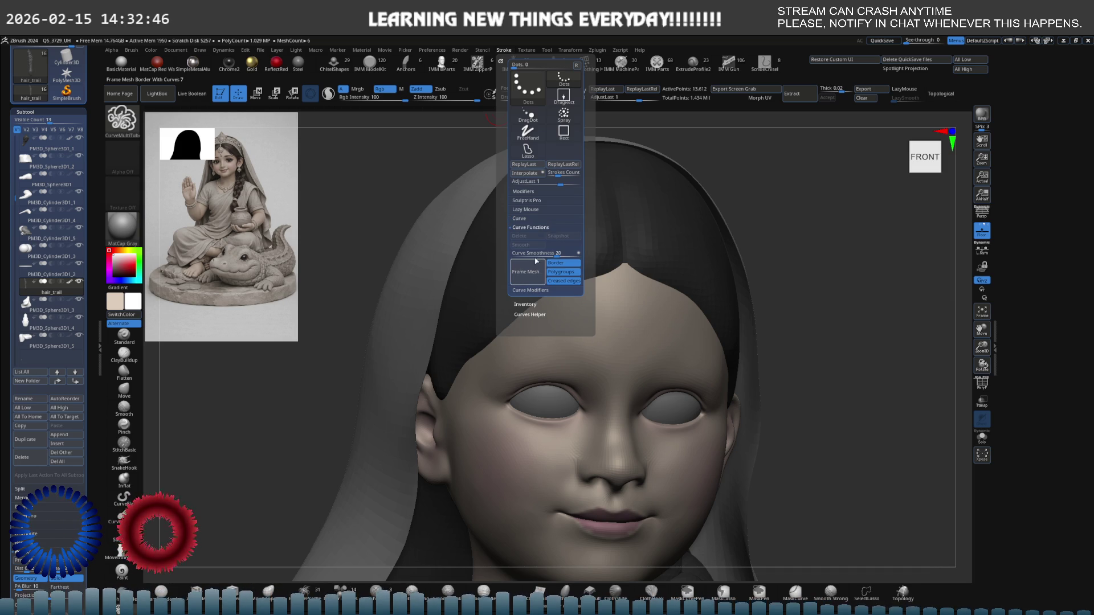
{"action": "left_click", "coordinate": [534, 218]}
{"action": "left_click", "coordinate": [537, 219]}
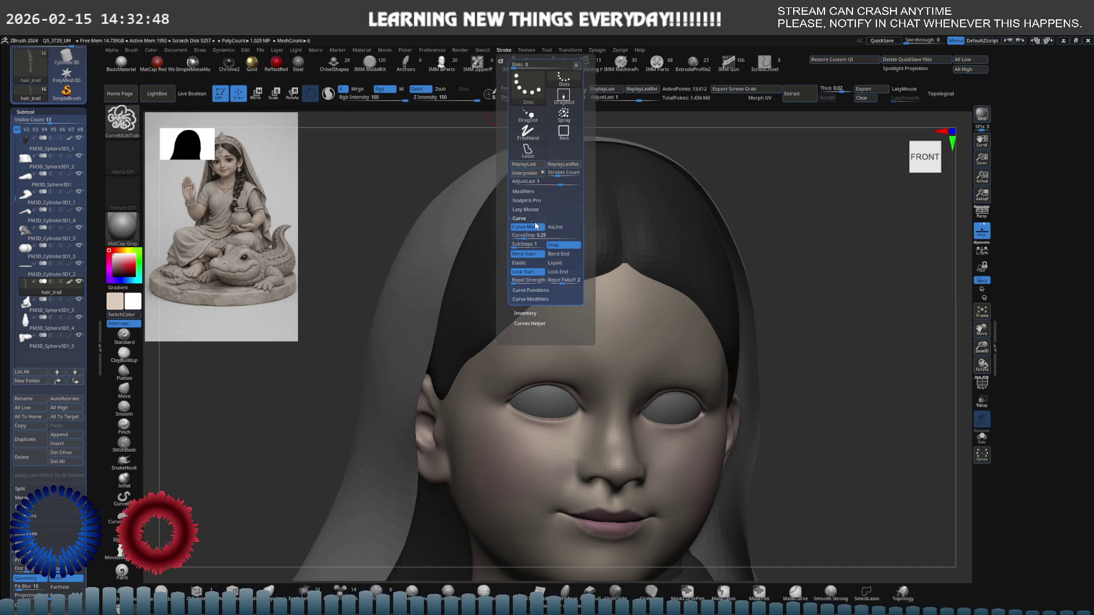
{"action": "left_click", "coordinate": [541, 218]}
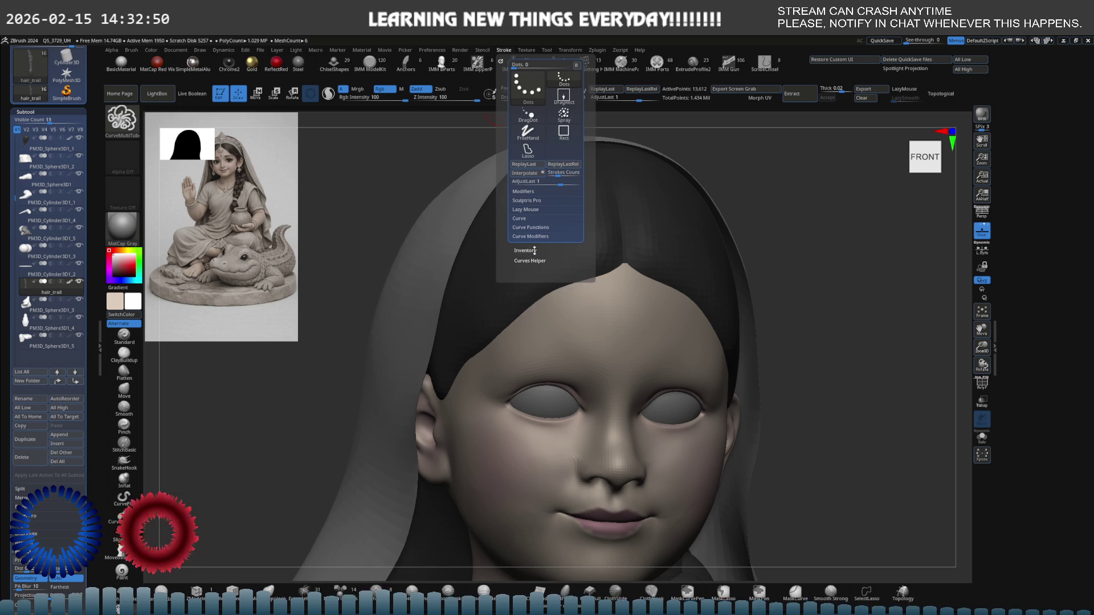
{"action": "left_click", "coordinate": [540, 236]}
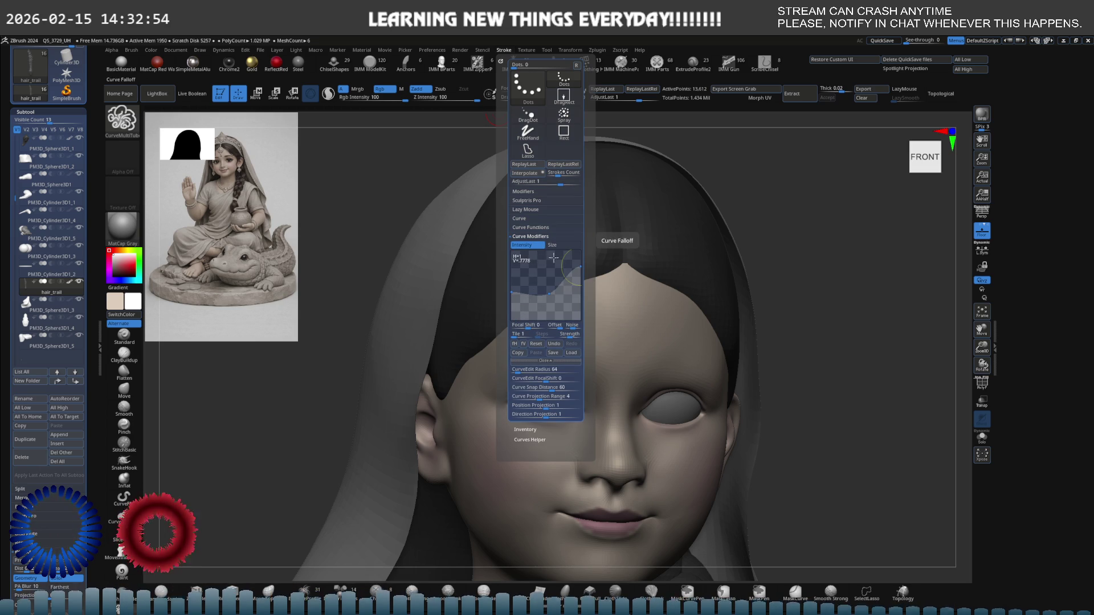
{"action": "left_click", "coordinate": [562, 248]}
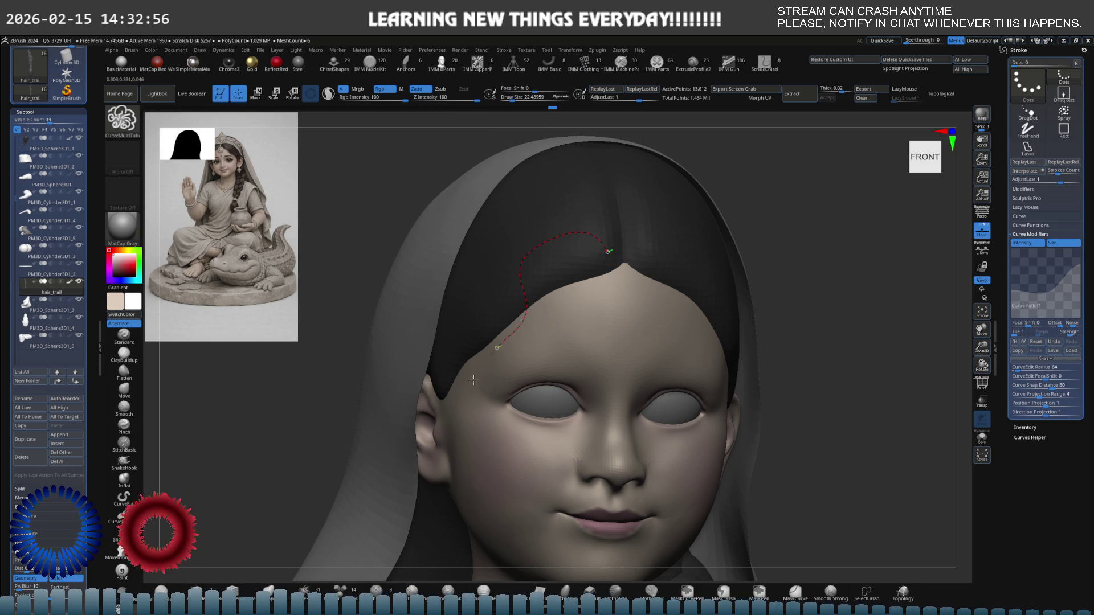
{"action": "left_click_drag", "start_coordinate": [486, 357], "coordinate": [473, 404]}
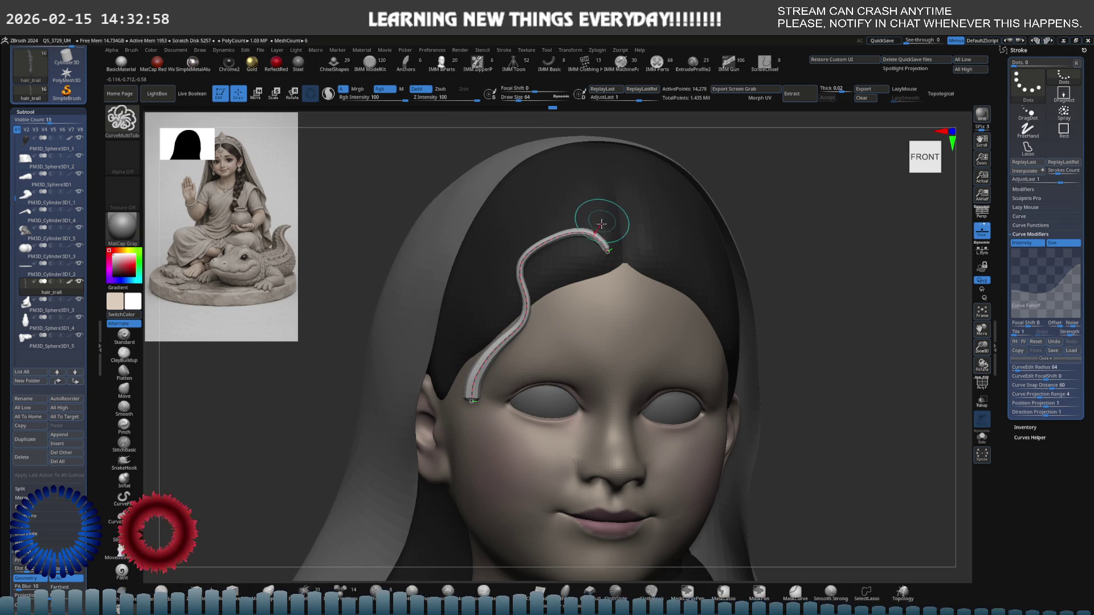
{"action": "key", "text": "ctrl+z"}
{"action": "left_click_drag", "start_coordinate": [509, 299], "coordinate": [470, 446]}
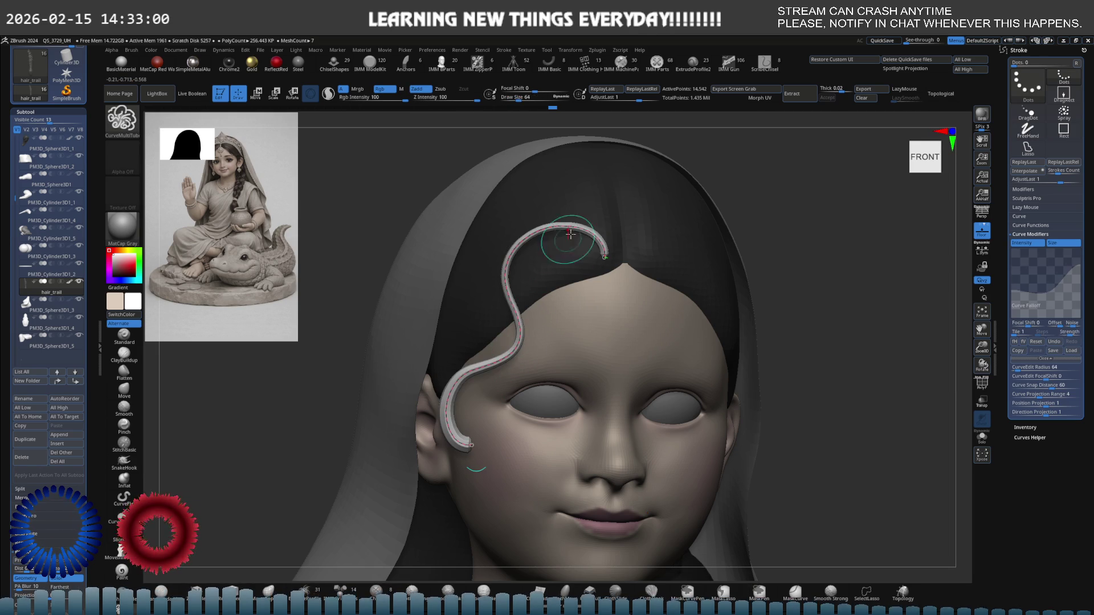
{"action": "key", "text": "ctrl+z"}
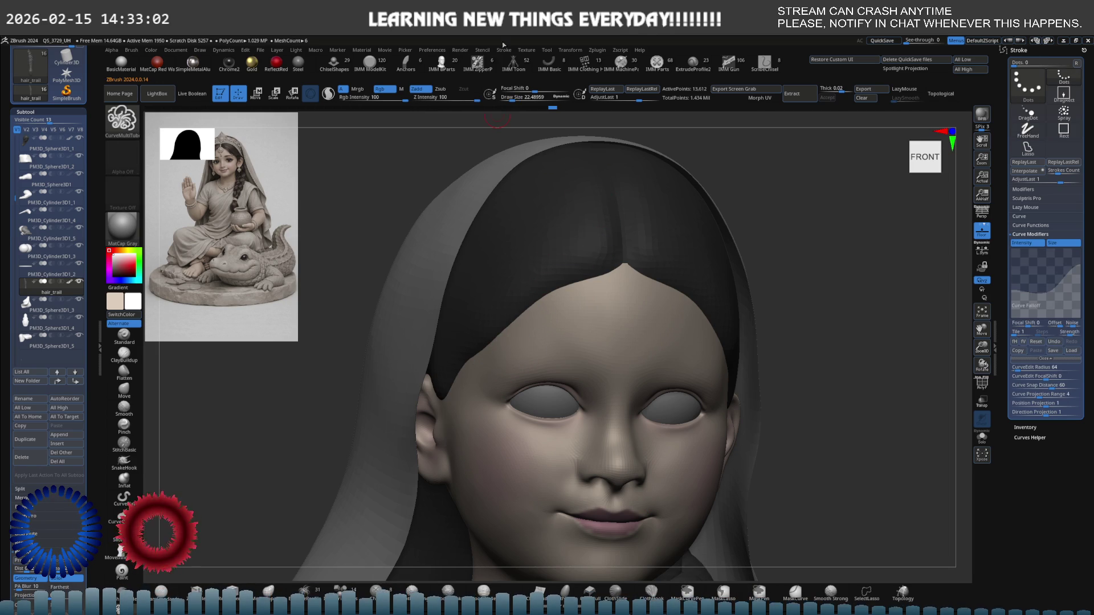
{"action": "left_click", "coordinate": [504, 49]}
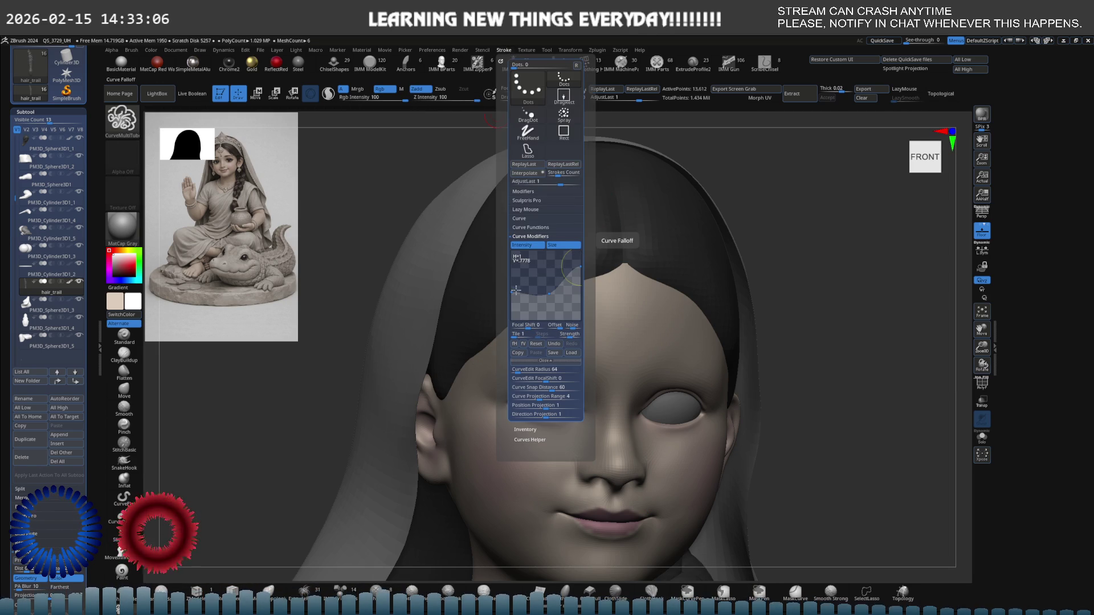
{"action": "left_click_drag", "start_coordinate": [512, 292], "coordinate": [511, 320]}
{"action": "left_click_drag", "start_coordinate": [578, 268], "coordinate": [578, 301]}
{"action": "left_click_drag", "start_coordinate": [511, 319], "coordinate": [512, 312]}
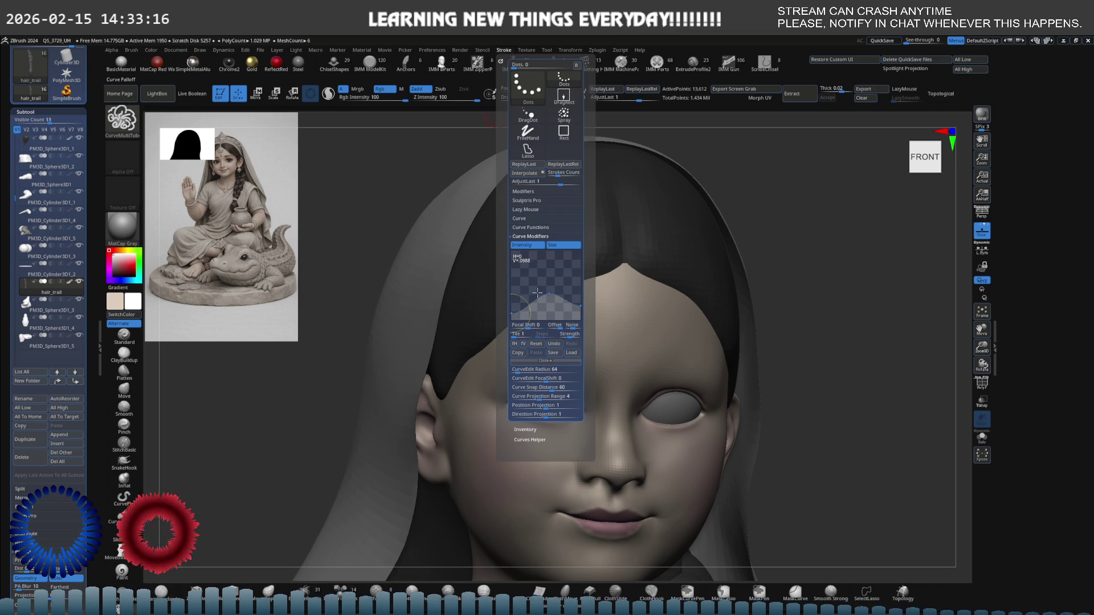
{"action": "mouse_move", "coordinate": [547, 292]}
{"action": "left_mouse_down"}
{"action": "mouse_move", "coordinate": [541, 277]}
{"action": "mouse_move", "coordinate": [512, 287]}
{"action": "left_mouse_up"}
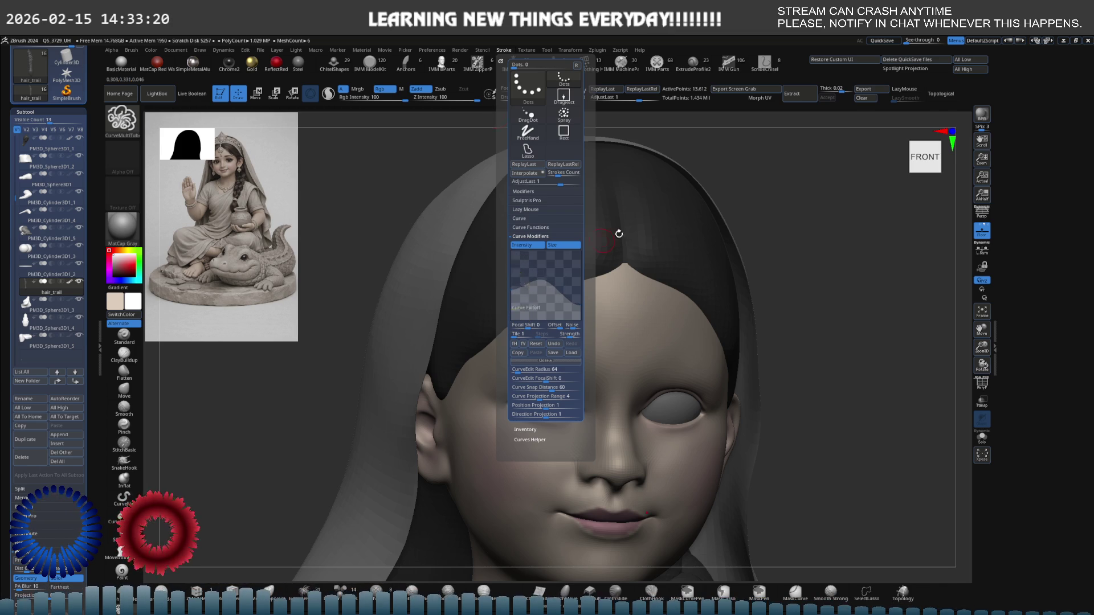
{"action": "mouse_move", "coordinate": [643, 243]}
{"action": "left_mouse_down"}
{"action": "mouse_move", "coordinate": [484, 433]}
{"action": "mouse_move", "coordinate": [561, 249]}
{"action": "left_mouse_up"}
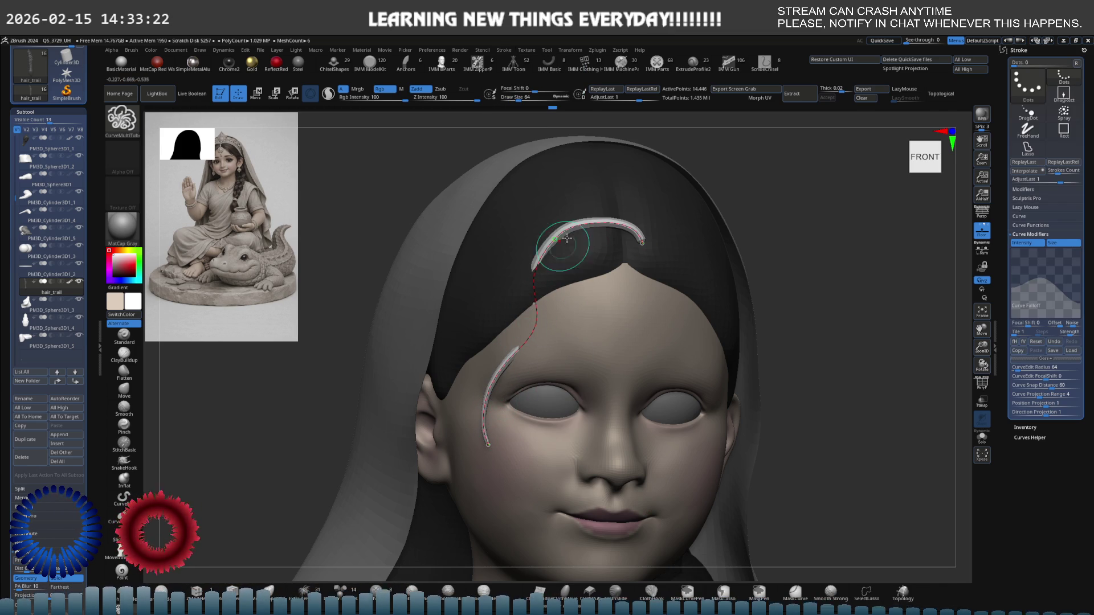
{"action": "key", "text": "bracketleft"}
{"action": "key", "text": "bracketleft"}
{"action": "key", "text": "bracketleft"}
{"action": "key", "text": "ctrl+z"}
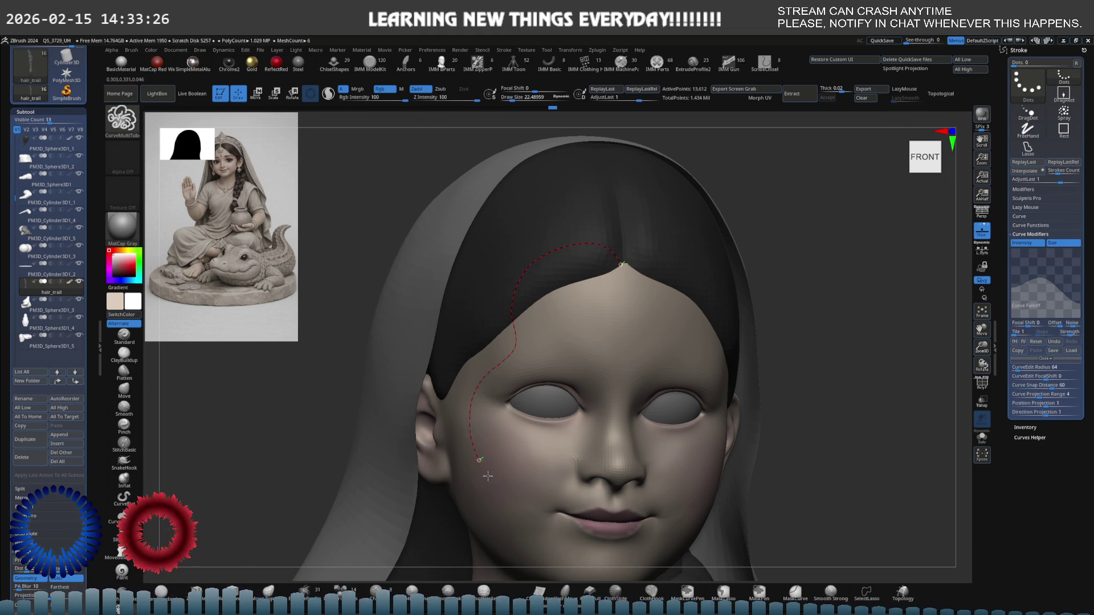
{"action": "left_click", "coordinate": [474, 447]}
{"action": "mouse_move", "coordinate": [550, 326]}
{"action": "right_mouse_down"}
{"action": "mouse_move", "coordinate": [513, 301]}
{"action": "mouse_move", "coordinate": [536, 296]}
{"action": "mouse_move", "coordinate": [546, 319]}
{"action": "mouse_move", "coordinate": [529, 330]}
{"action": "mouse_move", "coordinate": [514, 312]}
{"action": "mouse_move", "coordinate": [532, 305]}
{"action": "right_mouse_up"}
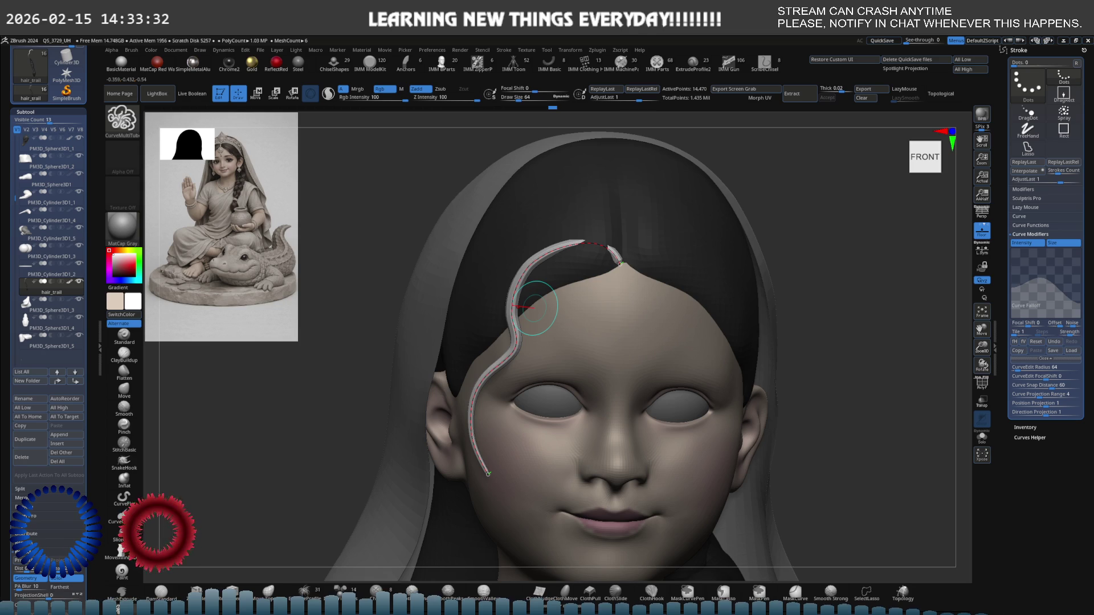
{"action": "left_click", "coordinate": [620, 267]}
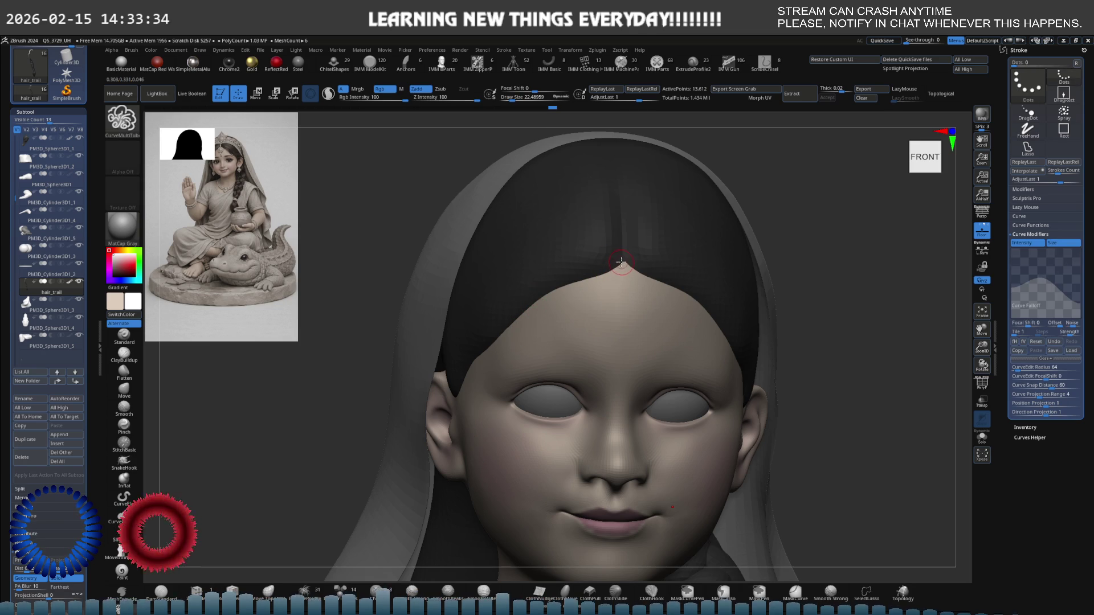
{"action": "left_click_drag", "start_coordinate": [598, 255], "coordinate": [552, 281]}
- Undo the trial strand, select the hair cap subtool and set the brush to about 83
{"action": "mouse_move", "coordinate": [516, 351]}
{"action": "left_mouse_down"}
{"action": "mouse_move", "coordinate": [491, 362]}
{"action": "mouse_move", "coordinate": [466, 396]}
{"action": "left_mouse_up"}
{"action": "mouse_move", "coordinate": [501, 356]}
{"action": "right_mouse_down", "text": "shift"}
{"action": "mouse_move", "coordinate": [563, 318]}
{"action": "mouse_move", "coordinate": [513, 319]}
{"action": "mouse_move", "coordinate": [564, 311]}
{"action": "mouse_move", "coordinate": [602, 286]}
{"action": "mouse_move", "coordinate": [580, 241]}
{"action": "right_mouse_up", "text": "shift"}
{"action": "key", "text": "ctrl+z"}
{"action": "left_click", "coordinate": [562, 193], "text": "alt"}
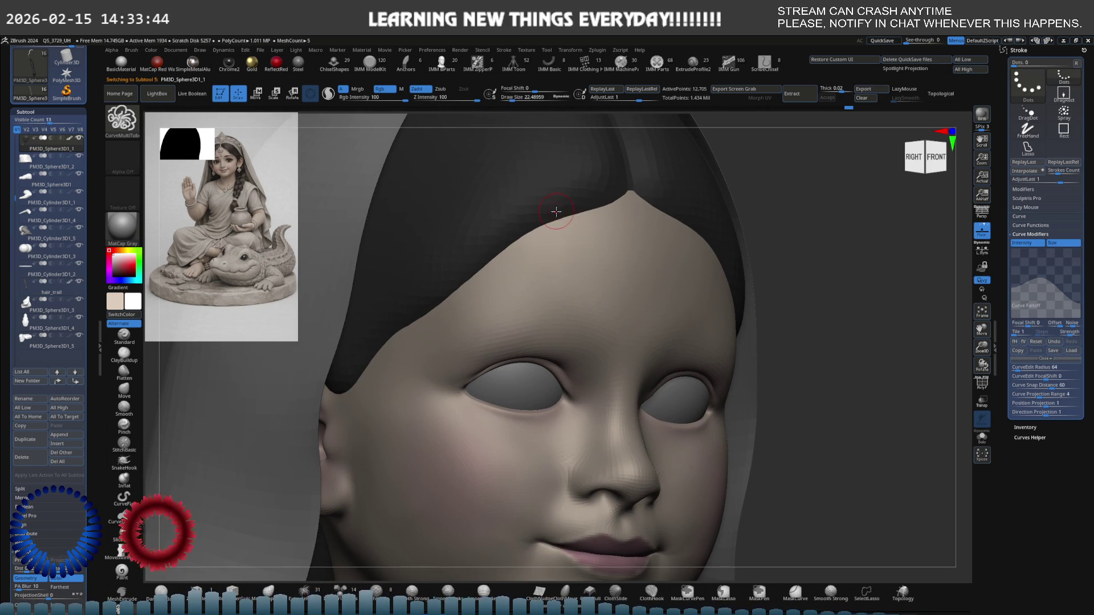
{"action": "key", "text": "alt+shift+s"}
{"action": "key", "text": "s"}
{"action": "left_click_drag", "start_coordinate": [627, 256], "coordinate": [635, 256]}
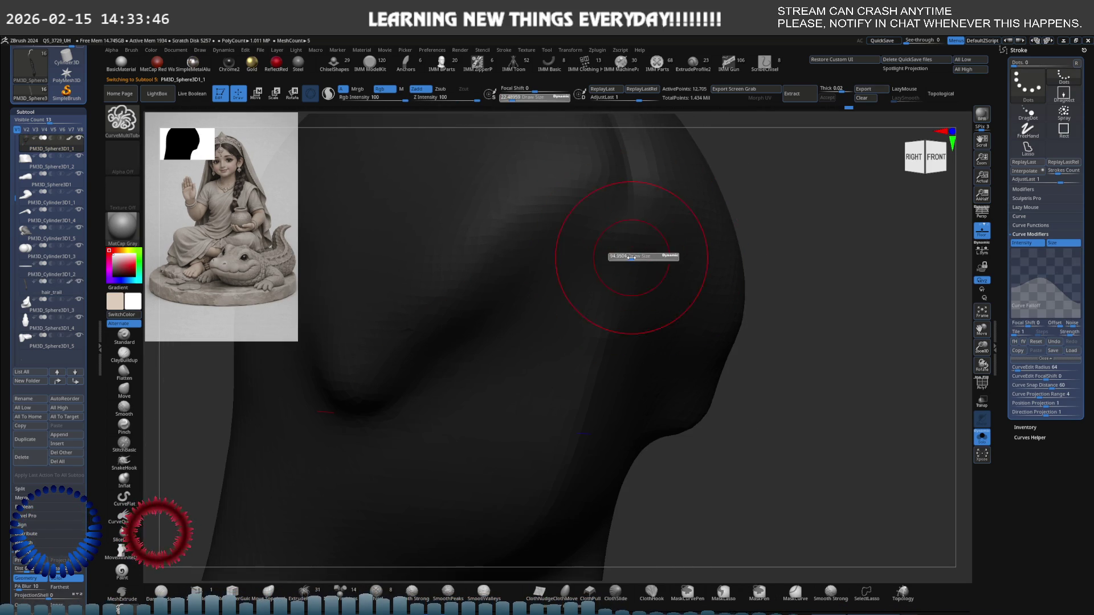
{"action": "key", "text": "alt+shift+s"}
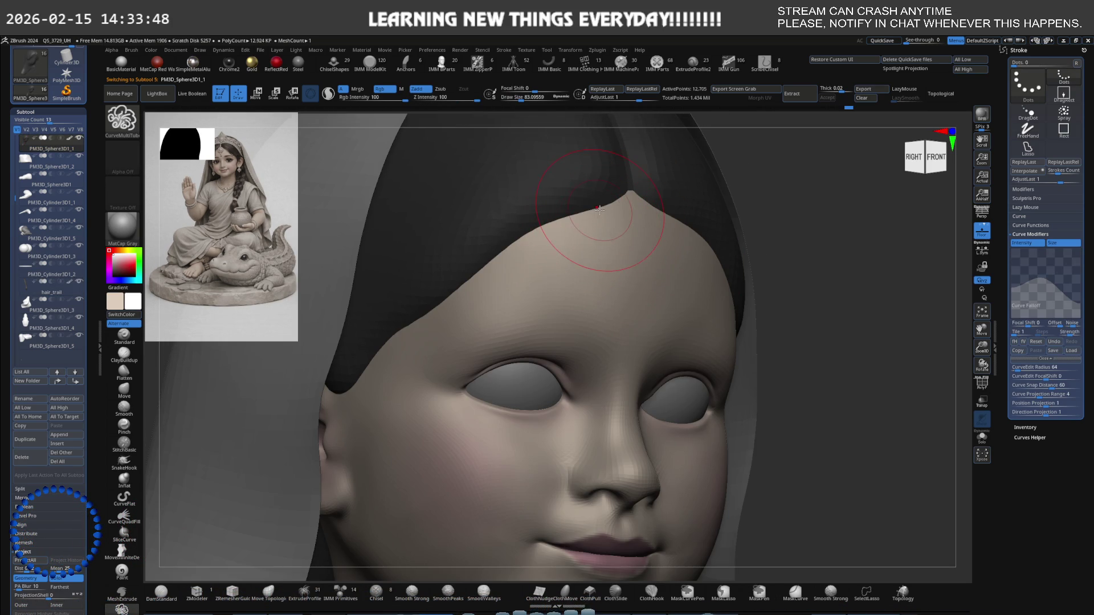
- Carve back the hair cap's forehead peak with the DamStandard brush
{"action": "key", "text": "b"}
{"action": "key", "text": "d"}
{"action": "key", "text": "s"}
{"action": "mouse_move", "coordinate": [627, 196]}
{"action": "left_mouse_down"}
{"action": "mouse_move", "coordinate": [452, 268]}
{"action": "mouse_move", "coordinate": [371, 342]}
{"action": "left_mouse_up"}
- Select the Head1 subtool and enlarge the brush to about 121
{"action": "mouse_move", "coordinate": [577, 233]}
{"action": "right_mouse_down"}
{"action": "mouse_move", "coordinate": [611, 237]}
{"action": "mouse_move", "coordinate": [645, 200]}
{"action": "mouse_move", "coordinate": [535, 234]}
{"action": "mouse_move", "coordinate": [476, 228]}
{"action": "right_mouse_up"}
{"action": "left_click", "coordinate": [476, 228], "text": "alt"}
{"action": "left_click_drag", "start_coordinate": [442, 269], "coordinate": [547, 256]}
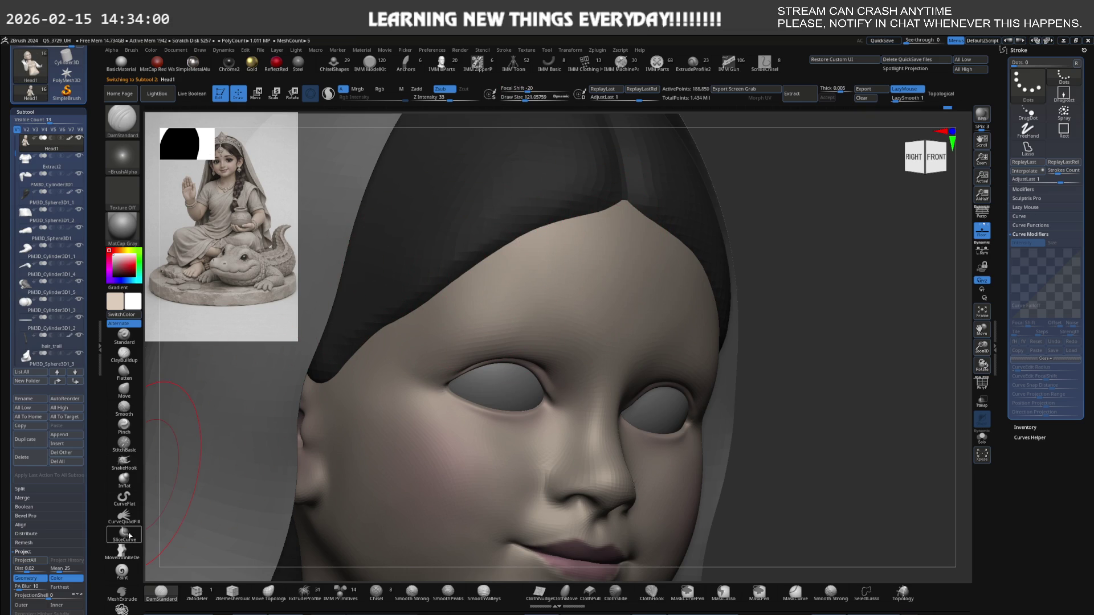
- Select the CurveQuadFill brush and reduce its size to about 79
{"action": "left_click", "coordinate": [124, 515]}
{"action": "key", "text": "s"}
{"action": "left_click_drag", "start_coordinate": [518, 288], "coordinate": [495, 312]}
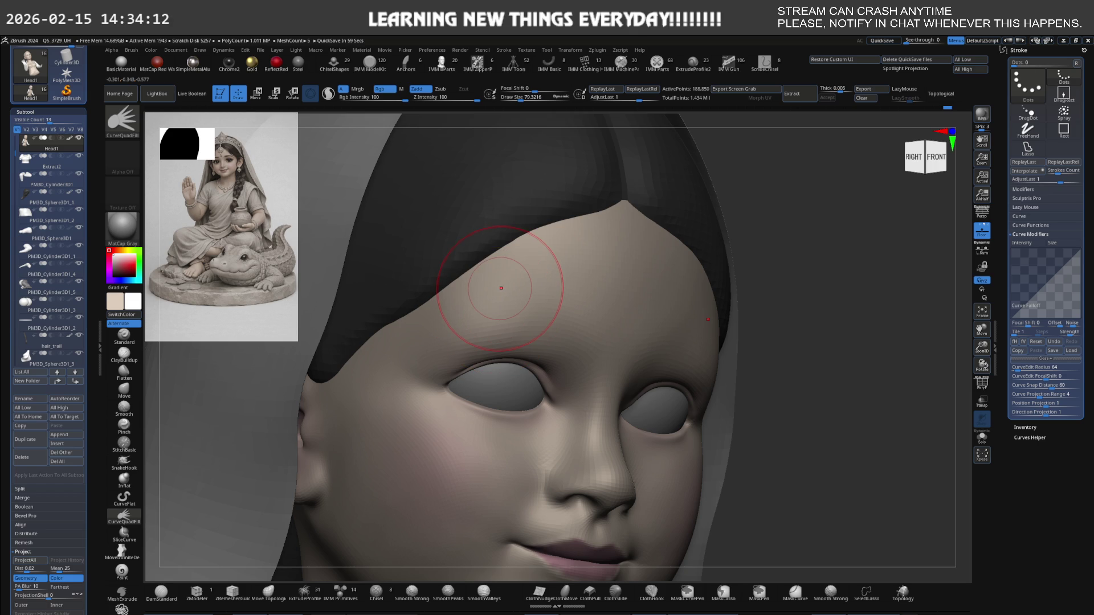
- With DamStandard, crease the hair cap along the left hairline and set the brush to about 44
{"action": "key", "text": "b"}
{"action": "key", "text": "d"}
{"action": "key", "text": "s"}
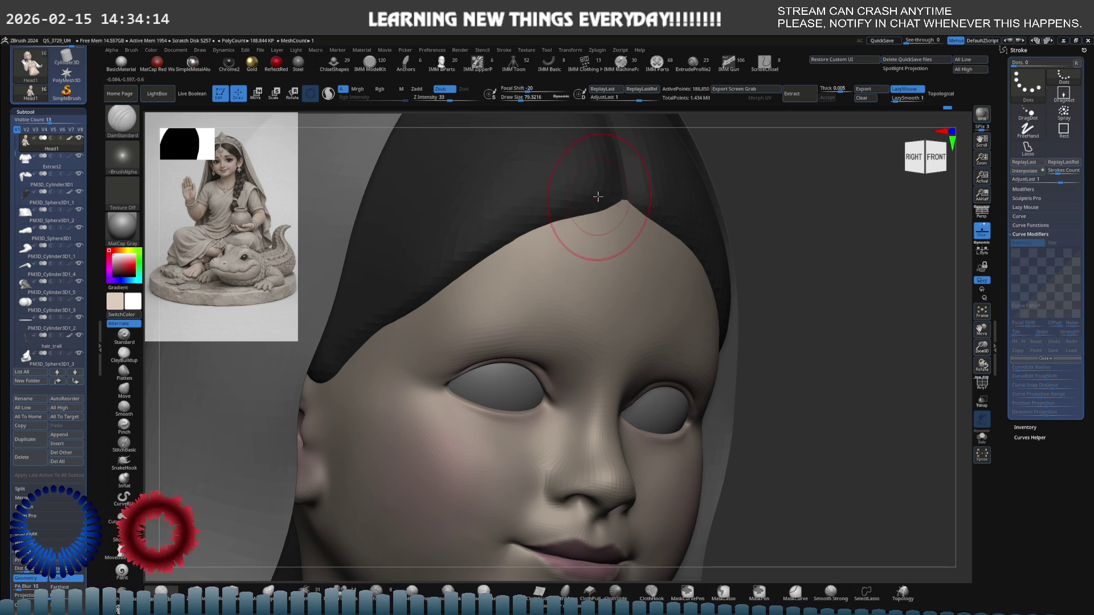
{"action": "left_click", "coordinate": [599, 198], "text": "alt"}
{"action": "mouse_move", "coordinate": [589, 204]}
{"action": "left_mouse_down"}
{"action": "mouse_move", "coordinate": [616, 227]}
{"action": "mouse_move", "coordinate": [508, 232]}
{"action": "mouse_move", "coordinate": [380, 313]}
{"action": "left_mouse_up"}
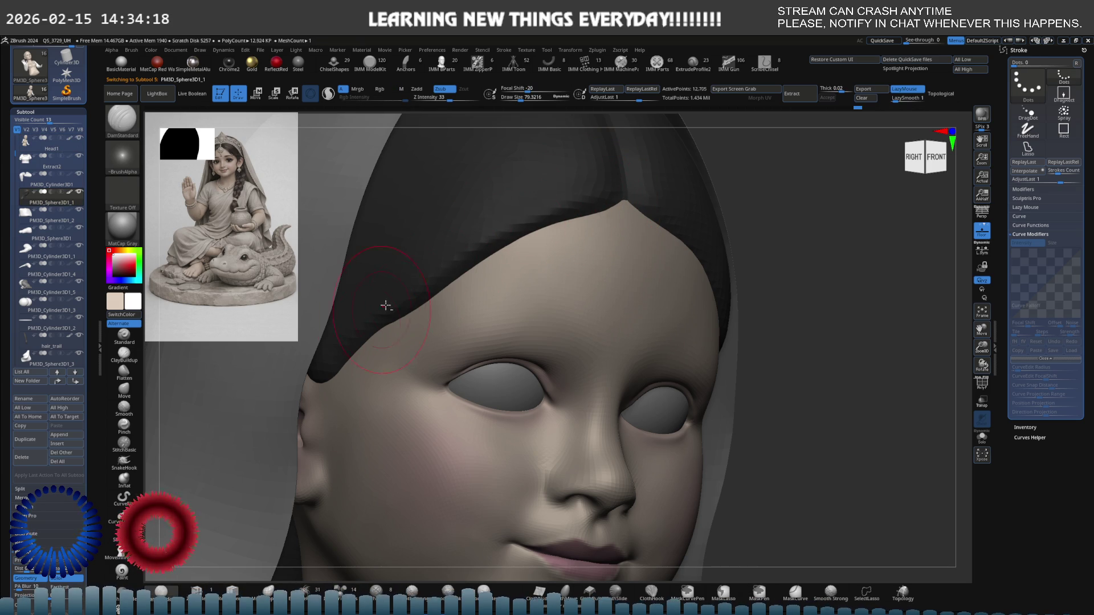
{"action": "right_click_drag", "start_coordinate": [486, 273], "coordinate": [557, 256]}
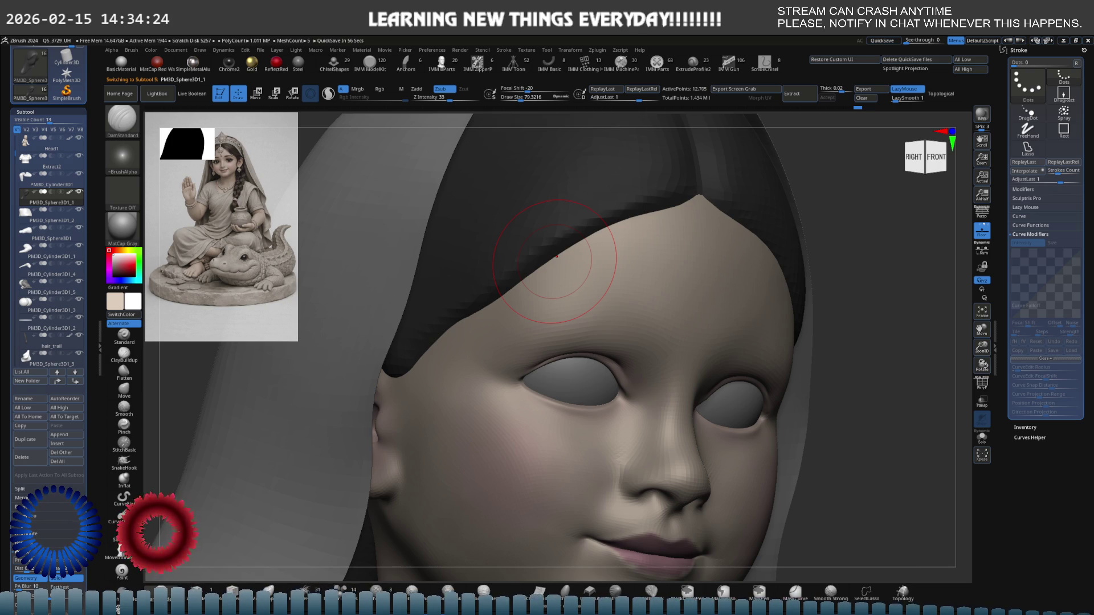
{"action": "mouse_move", "coordinate": [633, 262]}
{"action": "right_mouse_down"}
{"action": "mouse_move", "coordinate": [621, 285]}
{"action": "mouse_move", "coordinate": [558, 319]}
{"action": "right_mouse_up"}
{"action": "key", "text": "bracketleft"}
{"action": "key", "text": "bracketleft"}
{"action": "key", "text": "bracketleft"}
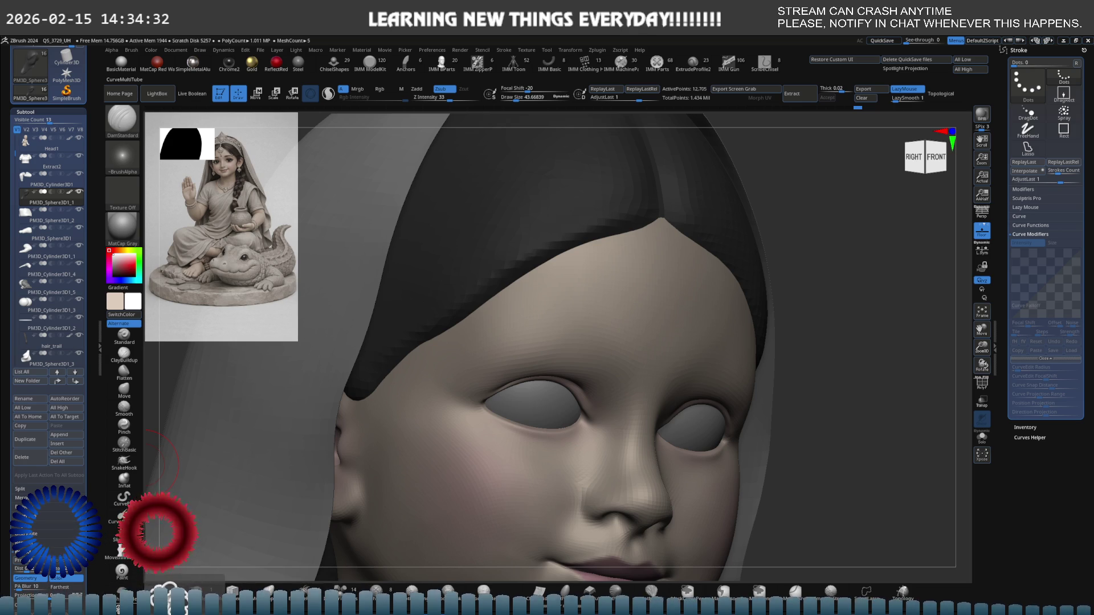
{"action": "left_click", "coordinate": [166, 594]}
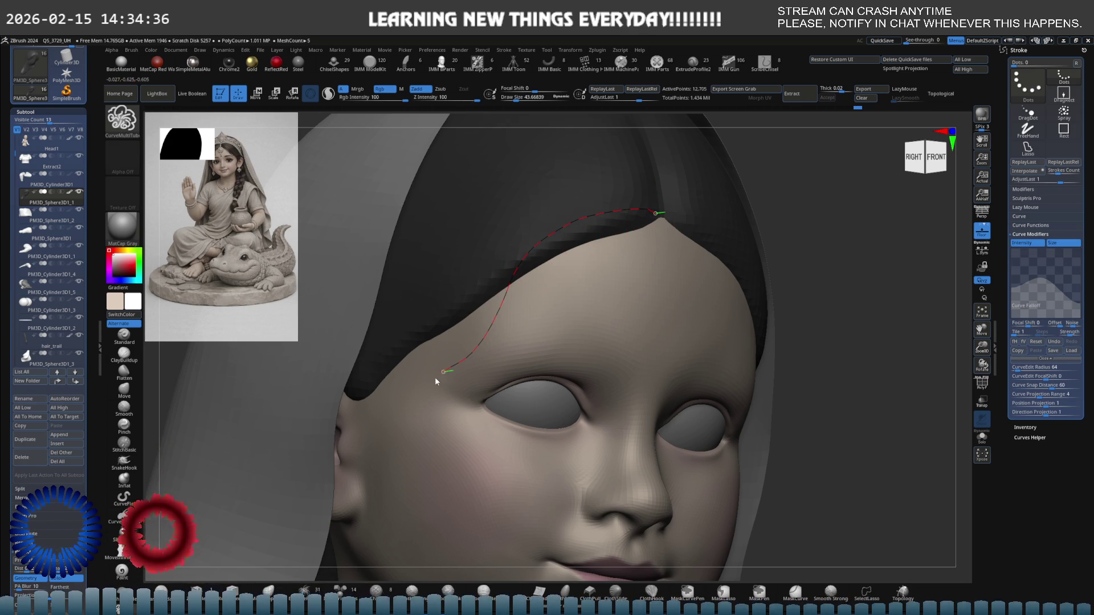
- Lay a tube strand at the left temple, lighten the hair mask, then bring up the Picker menu
{"action": "left_click_drag", "start_coordinate": [421, 471], "coordinate": [422, 470]}
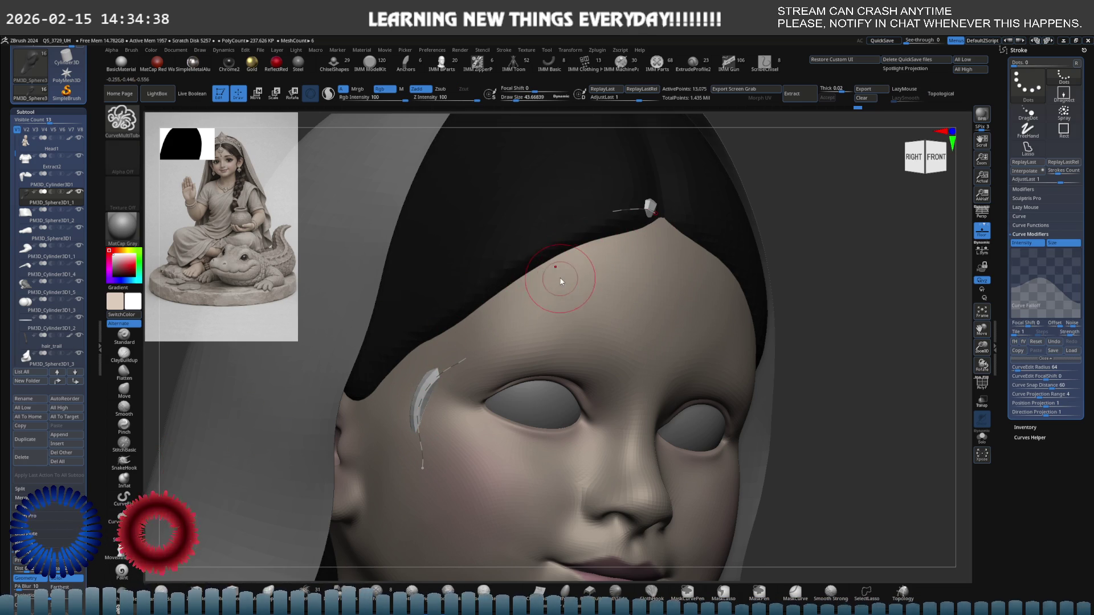
{"action": "mouse_move", "coordinate": [581, 264]}
{"action": "right_mouse_down"}
{"action": "mouse_move", "coordinate": [564, 250]}
{"action": "mouse_move", "coordinate": [627, 245]}
{"action": "right_mouse_up"}
{"action": "right_click", "coordinate": [564, 249]}
{"action": "right_click", "coordinate": [626, 245]}
{"action": "key", "text": "ctrl"}
{"action": "left_click", "coordinate": [632, 222], "text": "ctrl"}
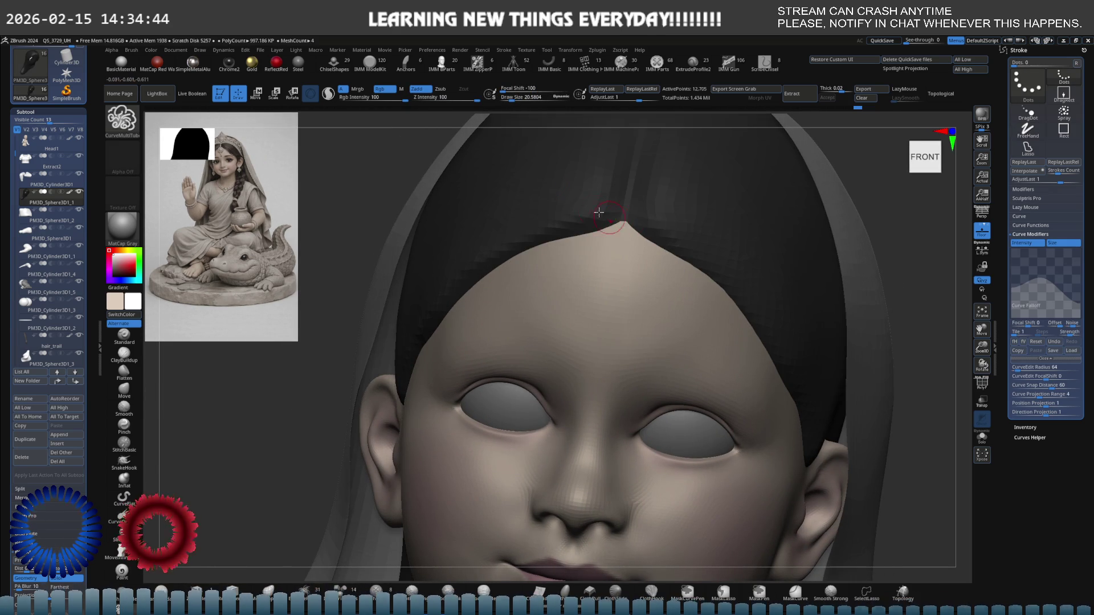
{"action": "left_click", "coordinate": [406, 51]}
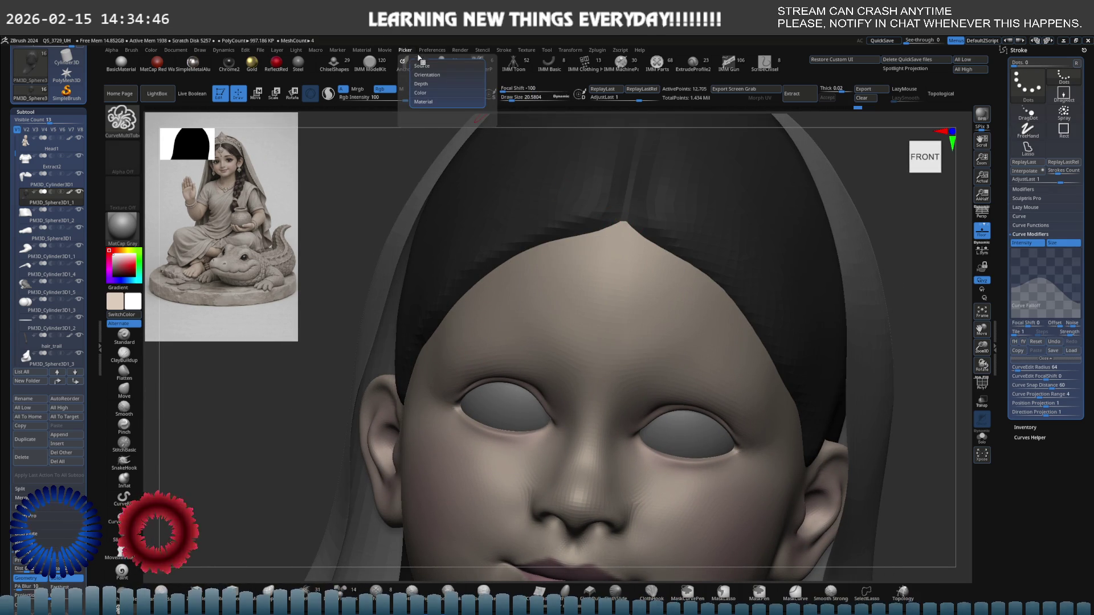
- Set Picker Depth to Closest Z and commit a tube strand along the left hairline
{"action": "left_click", "coordinate": [436, 96]}
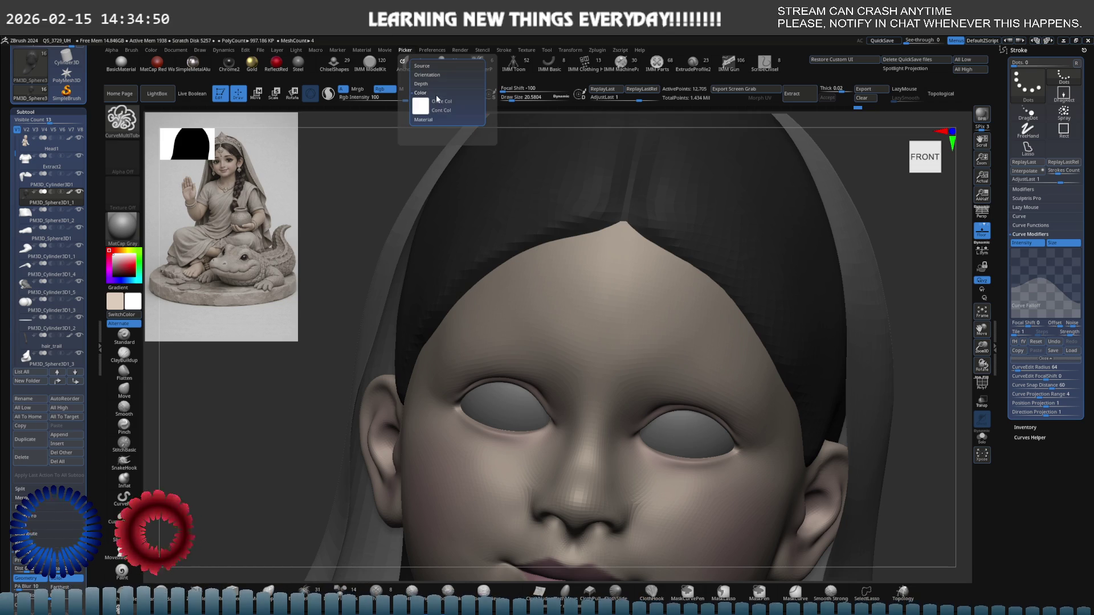
{"action": "left_click", "coordinate": [441, 83]}
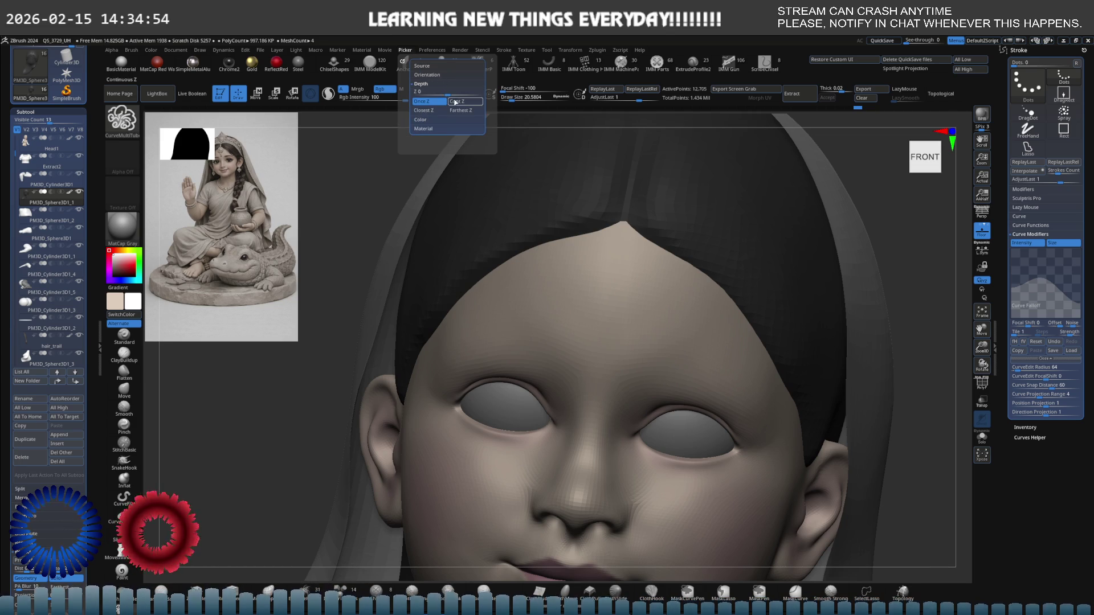
{"action": "left_click", "coordinate": [438, 111]}
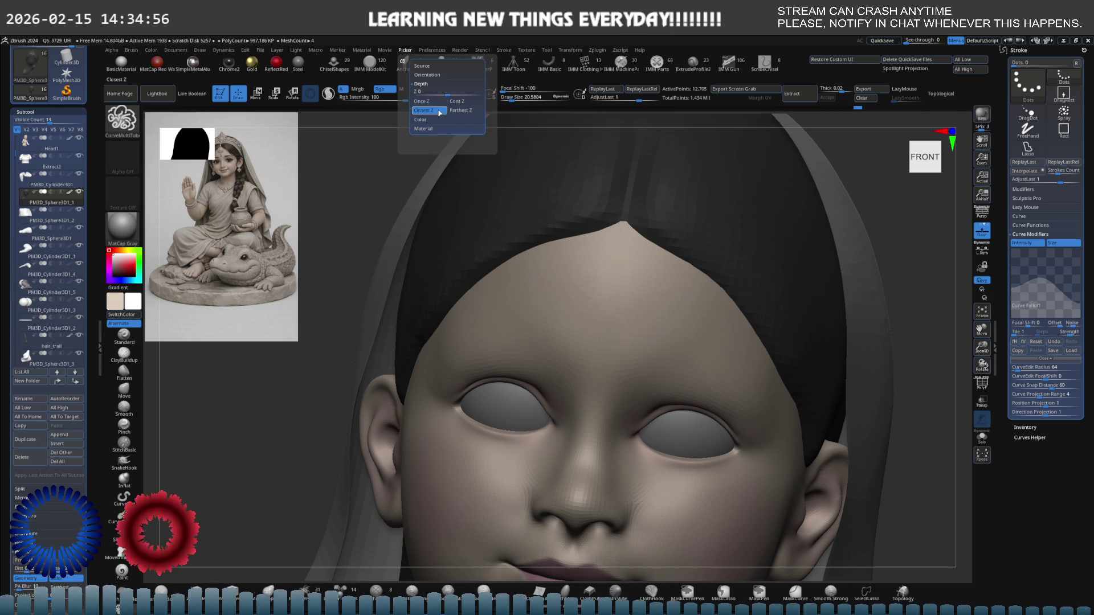
{"action": "left_click", "coordinate": [472, 235]}
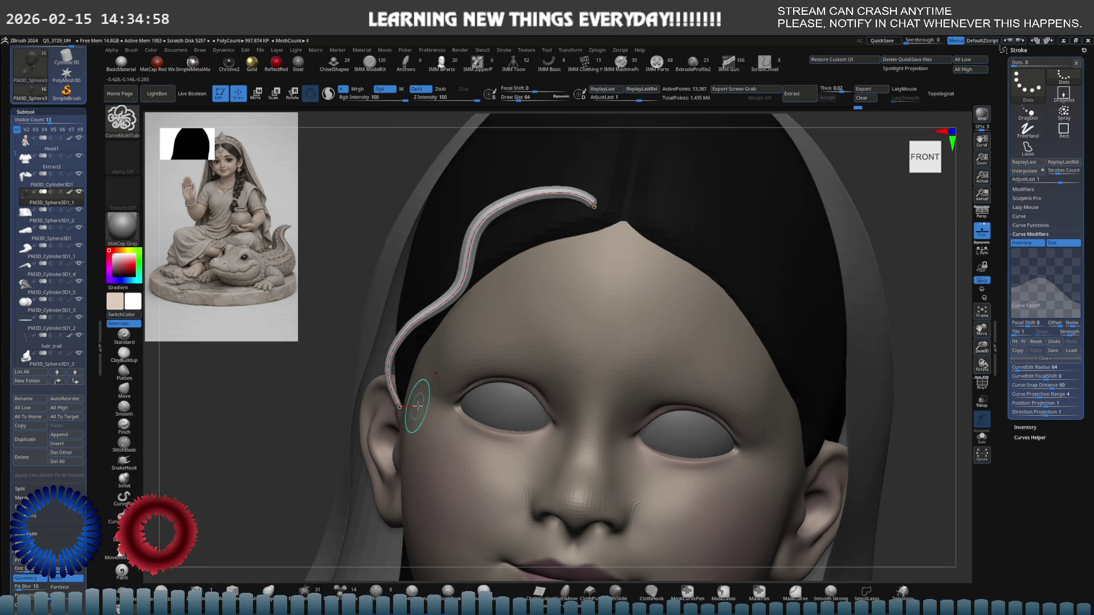
- Commit the hairline curve as a tube several times from different angles, undoing each attempt
{"action": "left_click_drag", "start_coordinate": [420, 237], "coordinate": [476, 237], "text": "shift"}
{"action": "key", "text": "ctrl+z"}
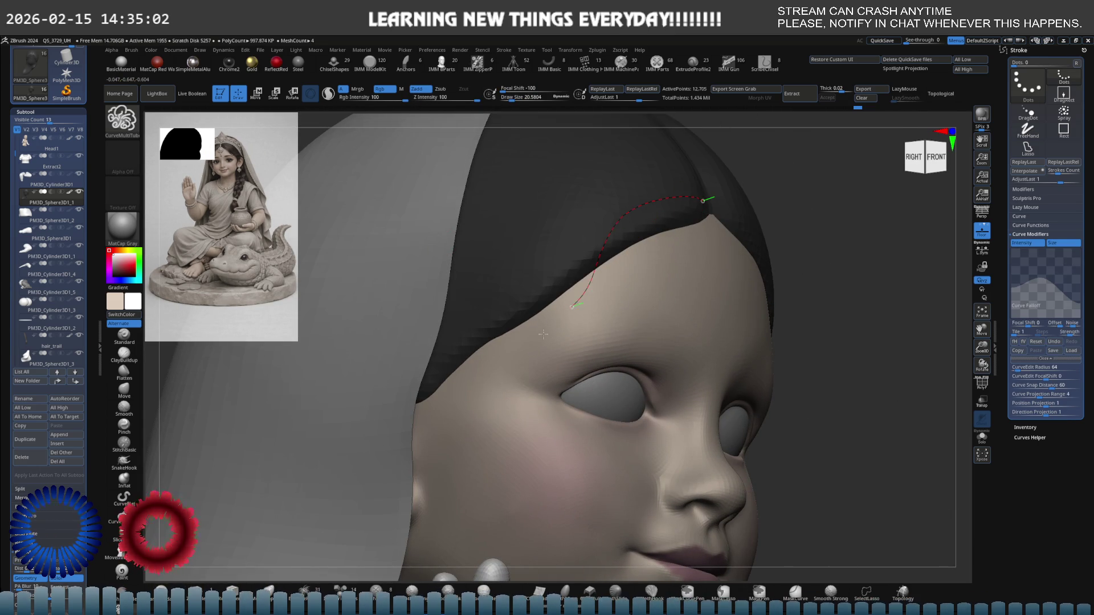
{"action": "left_click", "coordinate": [559, 317]}
{"action": "mouse_move", "coordinate": [615, 248]}
{"action": "right_mouse_down"}
{"action": "mouse_move", "coordinate": [590, 254]}
{"action": "mouse_move", "coordinate": [654, 251]}
{"action": "right_mouse_up"}
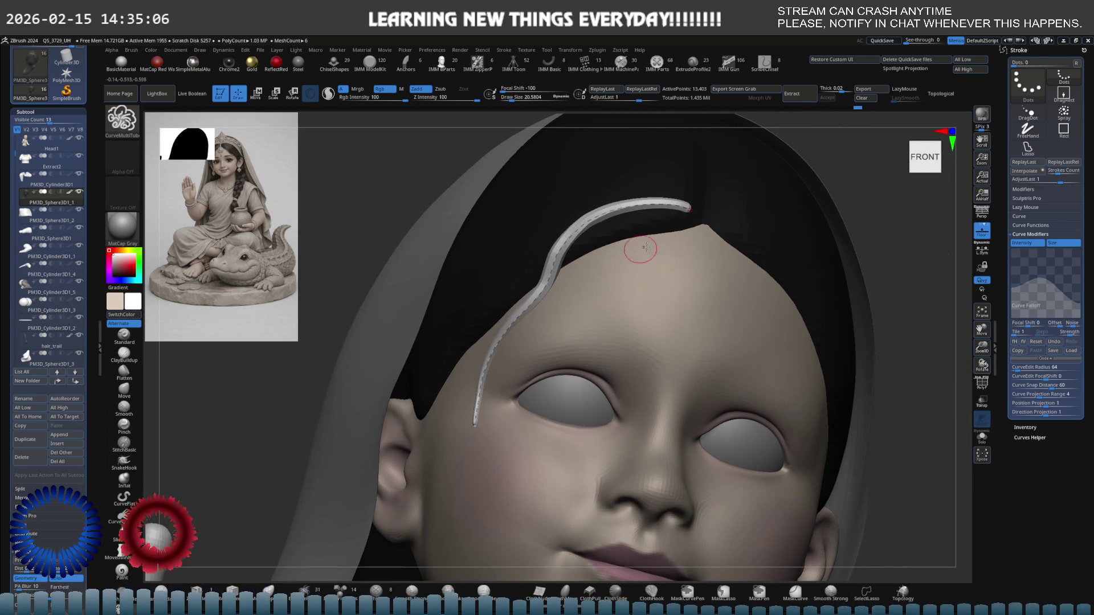
{"action": "key", "text": "ctrl+z"}
{"action": "left_click_drag", "start_coordinate": [674, 215], "coordinate": [704, 221]}
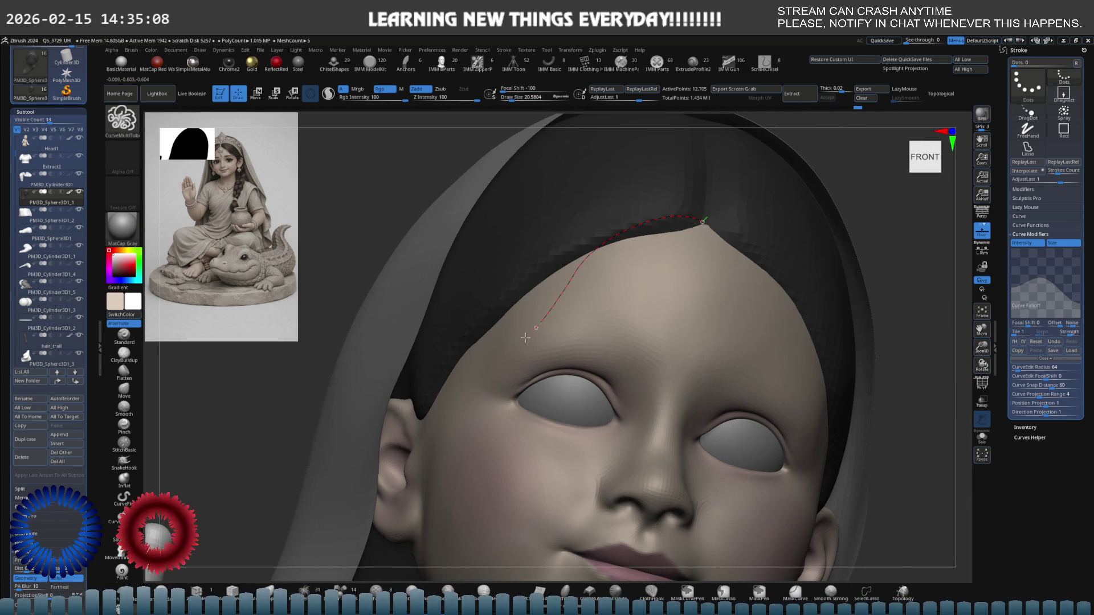
{"action": "left_click", "coordinate": [481, 473]}
{"action": "mouse_move", "coordinate": [481, 472]}
{"action": "right_mouse_down"}
{"action": "mouse_move", "coordinate": [603, 357]}
{"action": "mouse_move", "coordinate": [675, 207]}
{"action": "right_mouse_up"}
{"action": "key", "text": "ctrl+z"}
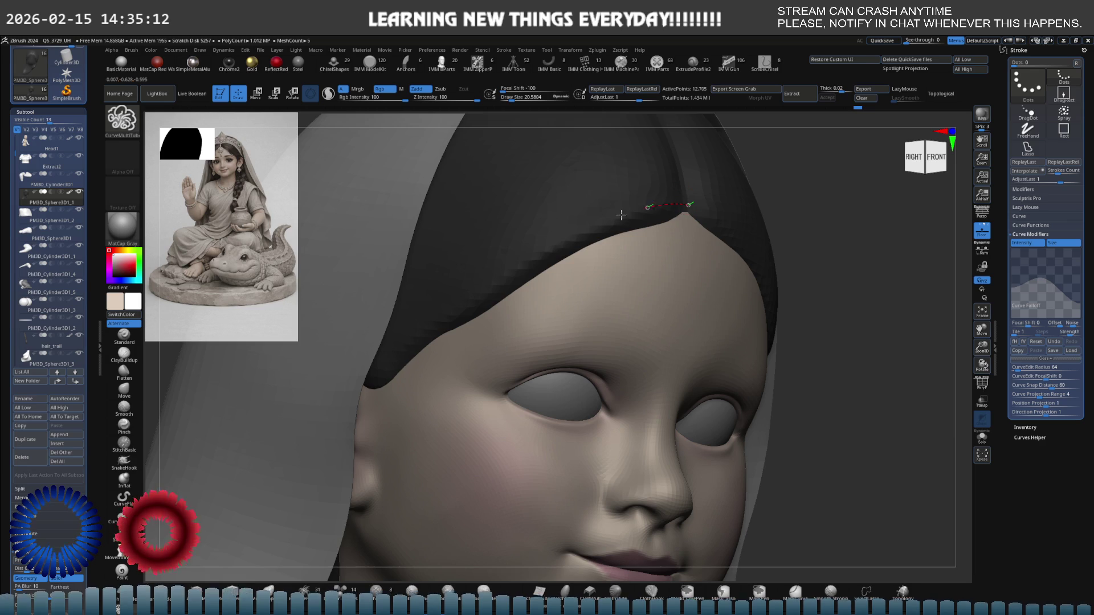
{"action": "left_click", "coordinate": [490, 346]}
{"action": "mouse_move", "coordinate": [489, 346]}
{"action": "right_mouse_down"}
{"action": "mouse_move", "coordinate": [447, 325]}
{"action": "mouse_move", "coordinate": [463, 331]}
{"action": "mouse_move", "coordinate": [501, 305]}
{"action": "right_mouse_up"}
{"action": "key", "text": "ctrl+z"}
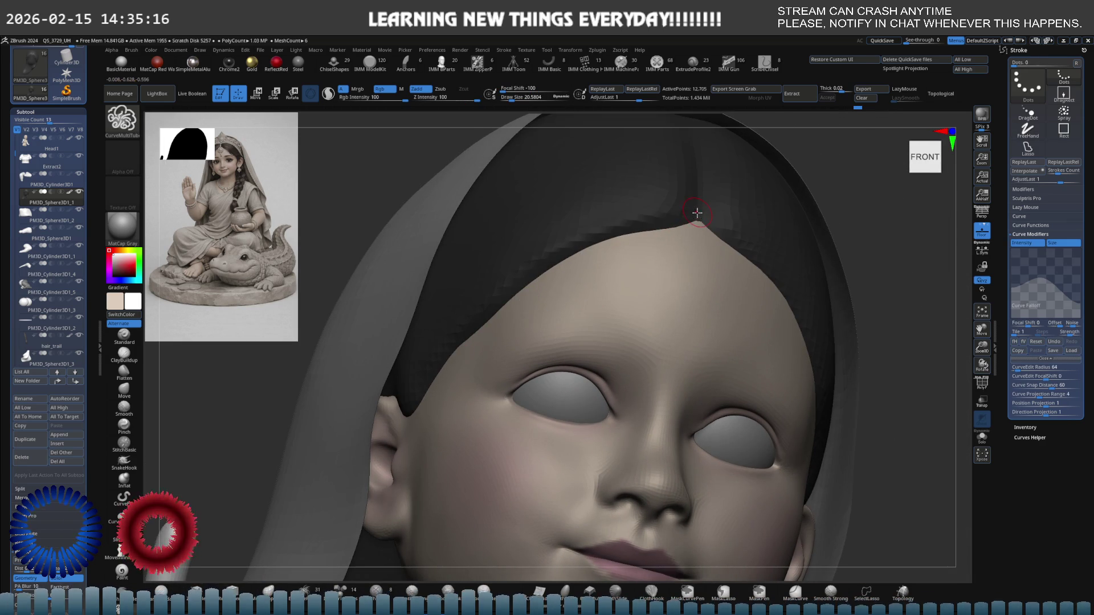
- Regenerate the hair tube thinner along the curve, without the flap near its top
{"action": "left_click", "coordinate": [447, 446]}
{"action": "right_click_drag", "start_coordinate": [448, 446], "coordinate": [505, 365]}
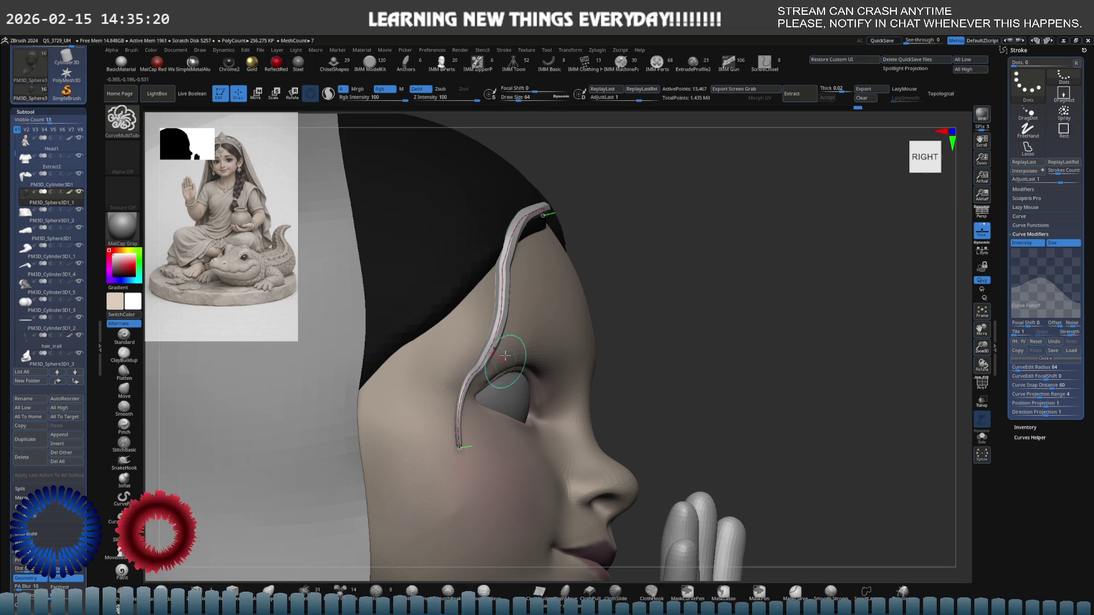
{"action": "left_click", "coordinate": [496, 406], "text": "alt"}
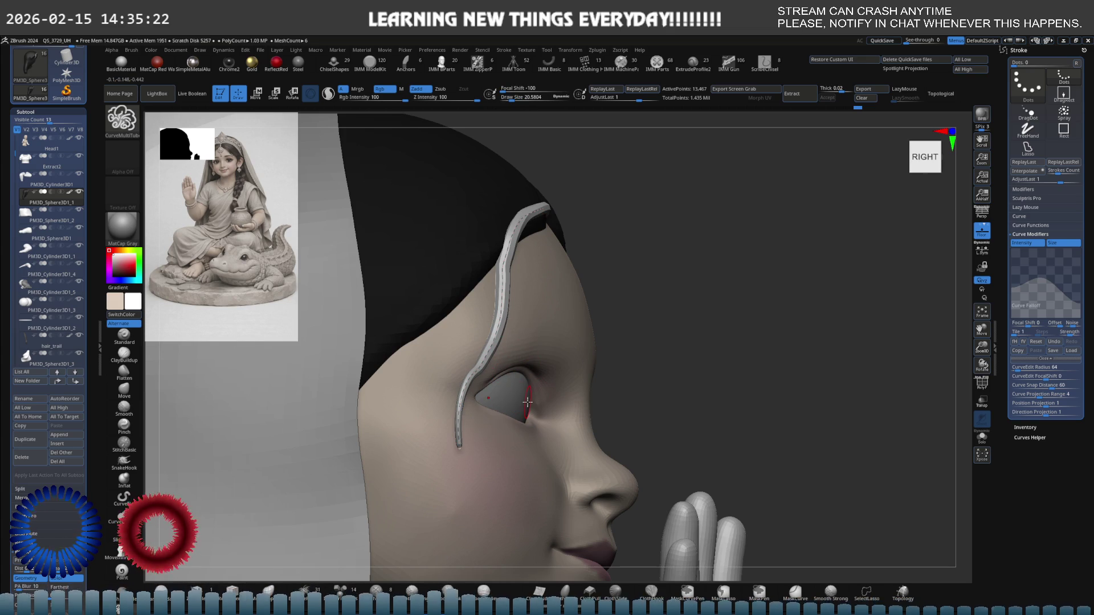
{"action": "key", "text": "ctrl+z"}
{"action": "mouse_move", "coordinate": [556, 367]}
{"action": "right_mouse_down"}
{"action": "mouse_move", "coordinate": [452, 376]}
{"action": "mouse_move", "coordinate": [444, 390]}
{"action": "right_mouse_up"}
{"action": "left_click", "coordinate": [437, 402]}
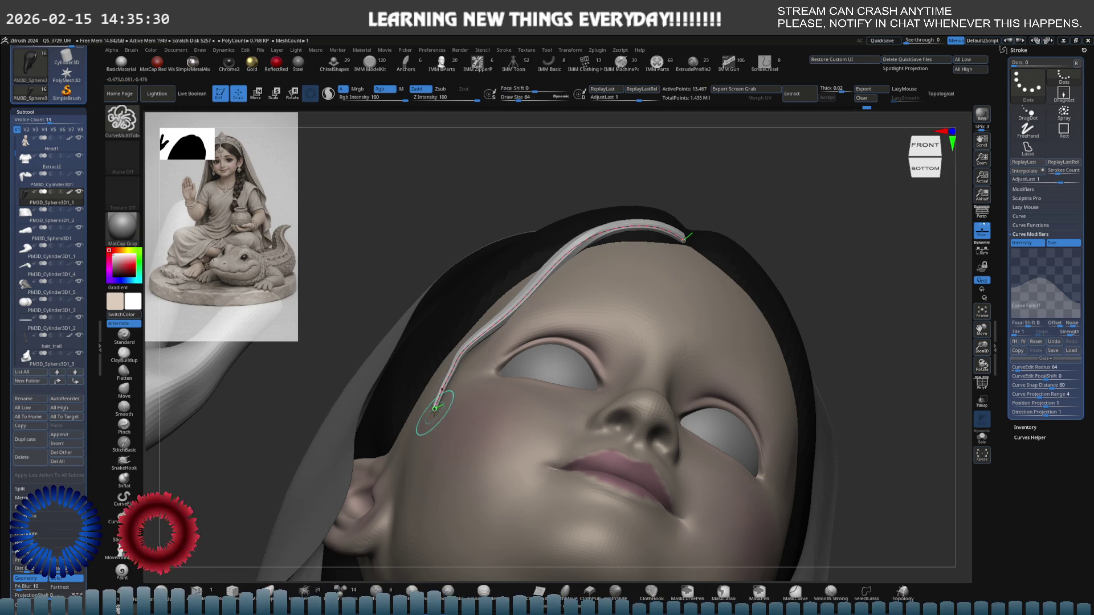
{"action": "left_click", "coordinate": [442, 391]}
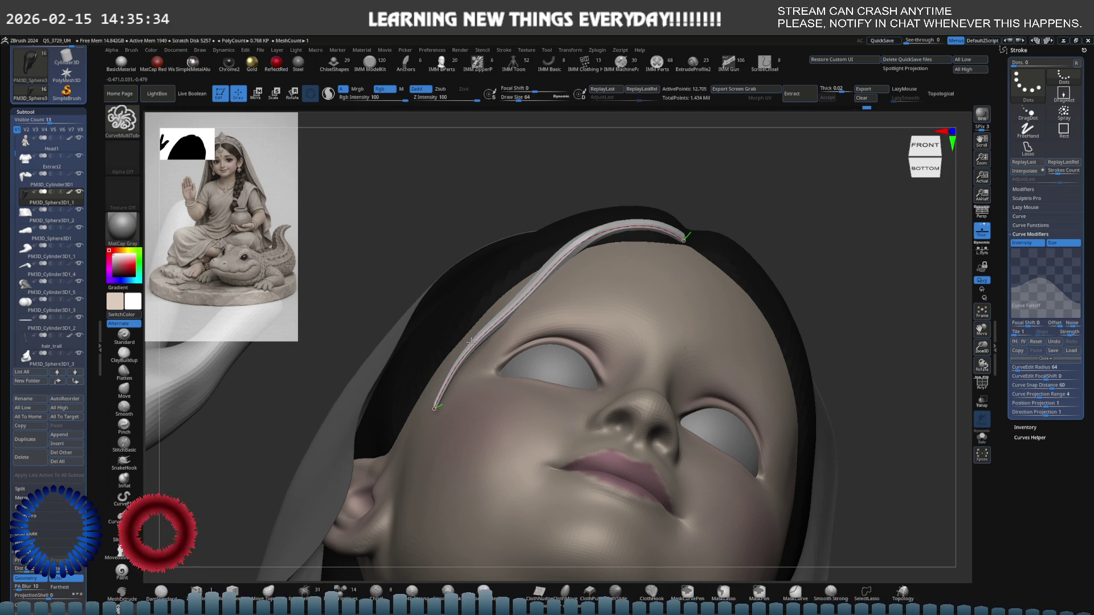
{"action": "left_click", "coordinate": [481, 345]}
{"action": "mouse_move", "coordinate": [482, 345]}
{"action": "right_mouse_down"}
{"action": "mouse_move", "coordinate": [536, 304]}
{"action": "mouse_move", "coordinate": [536, 358]}
{"action": "right_mouse_up"}
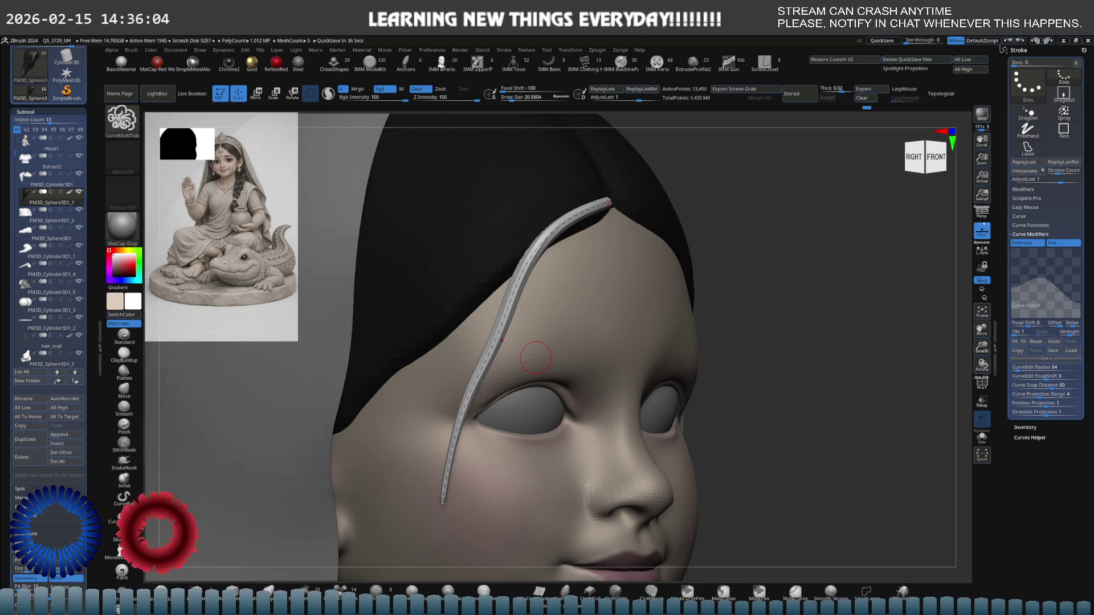
- Pull the strand's lower end outward and bend it down toward the temple, then commit the tube
{"action": "right_click_drag", "start_coordinate": [536, 358], "coordinate": [499, 309]}
{"action": "mouse_move", "coordinate": [445, 503]}
{"action": "left_mouse_down"}
{"action": "mouse_move", "coordinate": [480, 486]}
{"action": "mouse_move", "coordinate": [481, 504]}
{"action": "mouse_move", "coordinate": [463, 504]}
{"action": "left_mouse_up"}
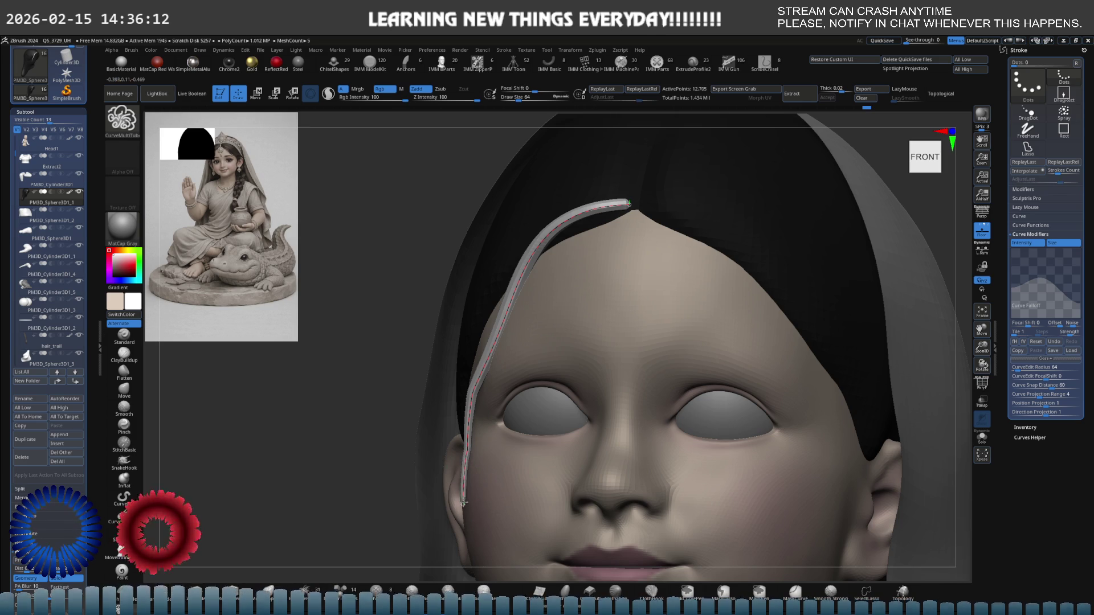
{"action": "mouse_move", "coordinate": [483, 385]}
{"action": "right_mouse_down"}
{"action": "mouse_move", "coordinate": [522, 394]}
{"action": "mouse_move", "coordinate": [493, 346]}
{"action": "right_mouse_up"}
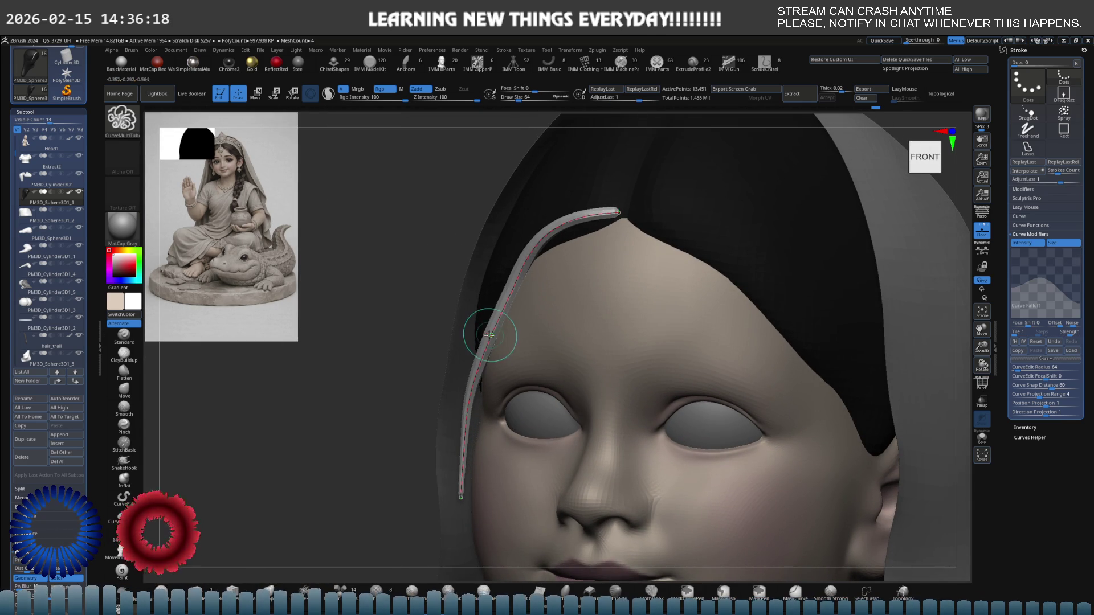
{"action": "mouse_move", "coordinate": [513, 317]}
{"action": "right_mouse_down"}
{"action": "mouse_move", "coordinate": [549, 323]}
{"action": "mouse_move", "coordinate": [503, 311]}
{"action": "right_mouse_up"}
{"action": "left_click_drag", "start_coordinate": [498, 308], "coordinate": [477, 333]}
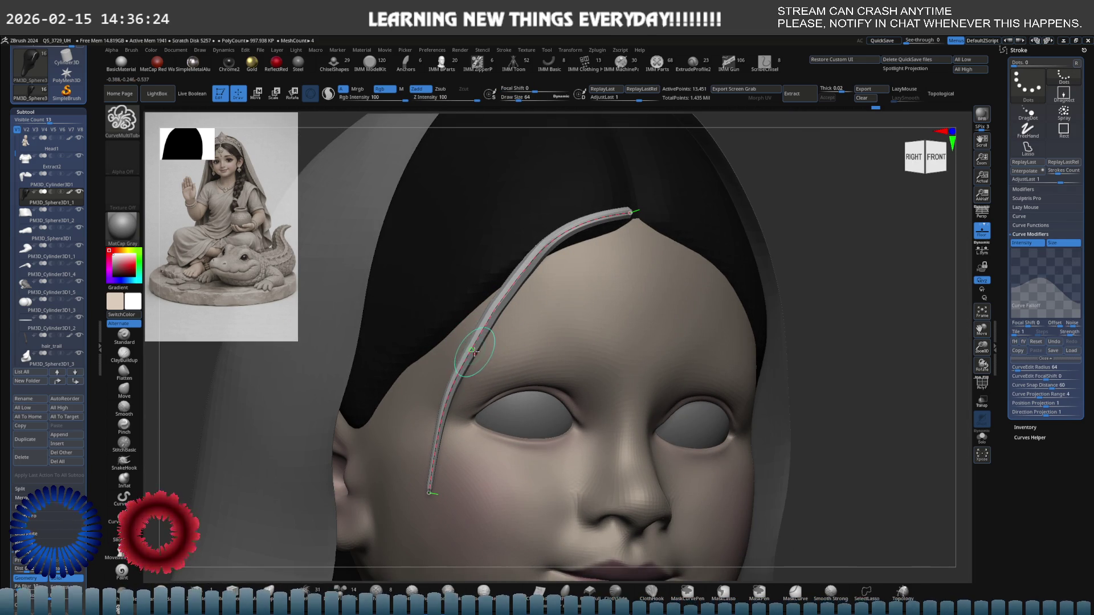
{"action": "key", "text": "ctrl"}
{"action": "mouse_move", "coordinate": [525, 323]}
{"action": "right_mouse_down", "text": "ctrl"}
{"action": "mouse_move", "coordinate": [514, 337]}
{"action": "mouse_move", "coordinate": [544, 326]}
{"action": "mouse_move", "coordinate": [528, 310]}
{"action": "right_mouse_up", "text": "ctrl"}
{"action": "left_click", "coordinate": [518, 317], "text": "alt"}
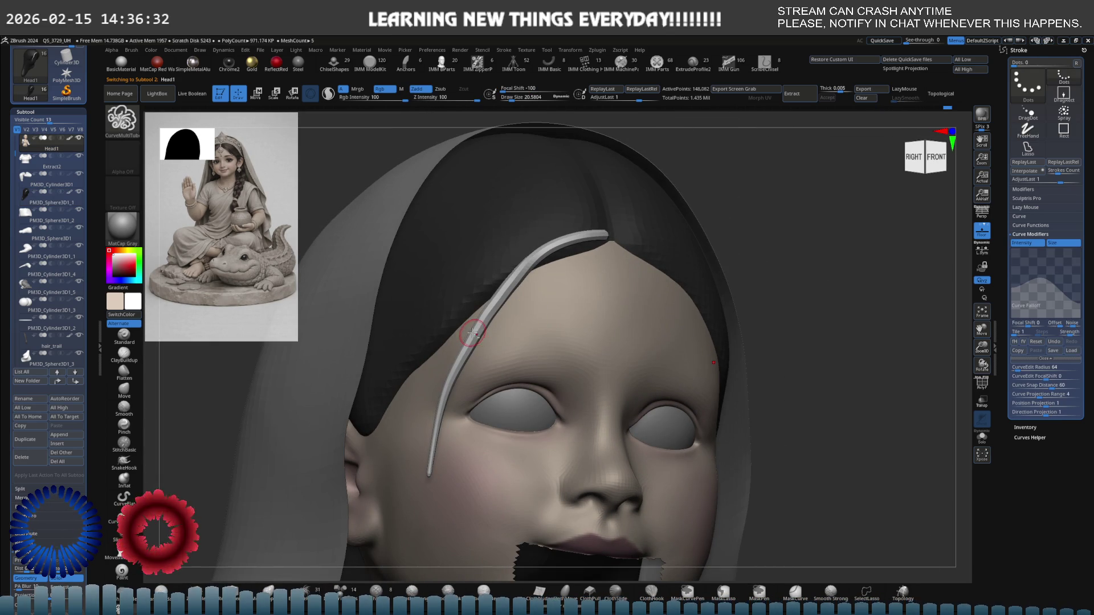
- Clear the old strand and draw a new tube from the parting down toward the temple
{"action": "left_click", "coordinate": [485, 314], "text": "alt"}
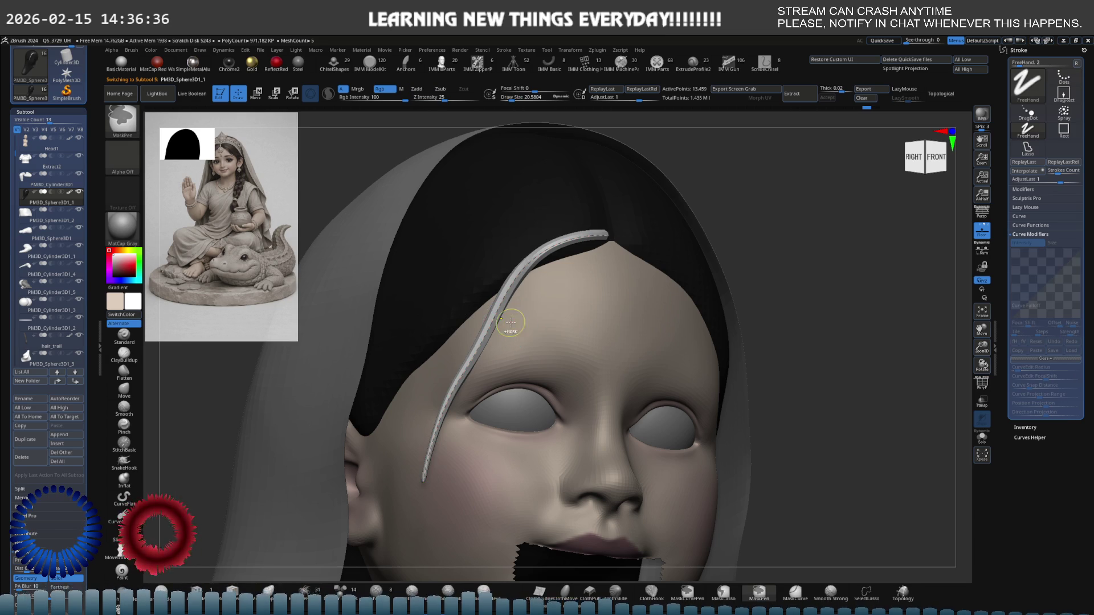
{"action": "key", "text": "ctrl+z"}
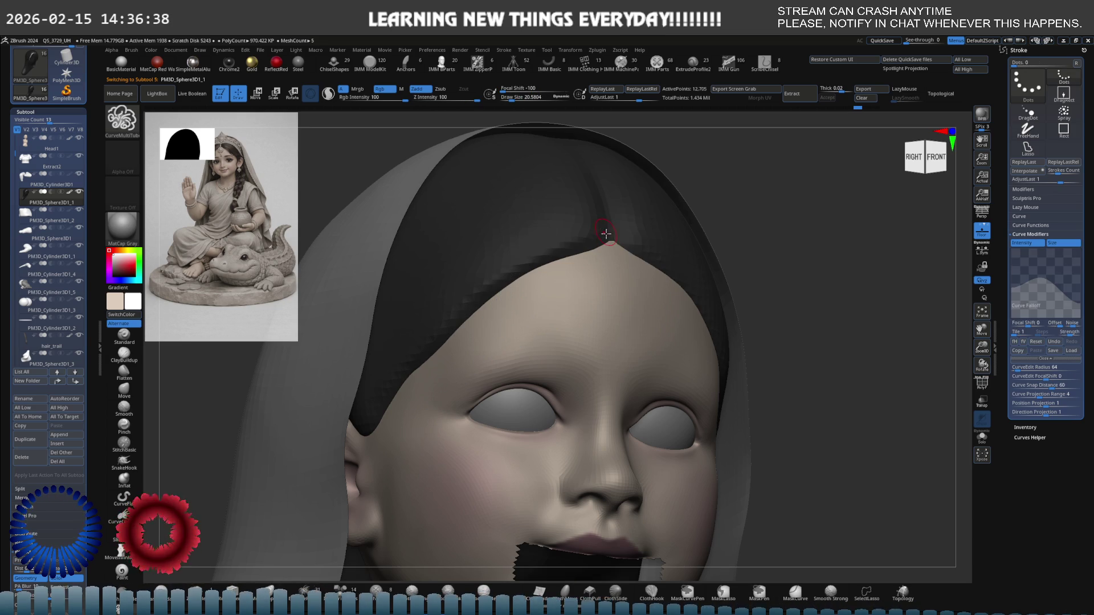
{"action": "left_click", "coordinate": [438, 386]}
{"action": "key", "text": "ctrl+z"}
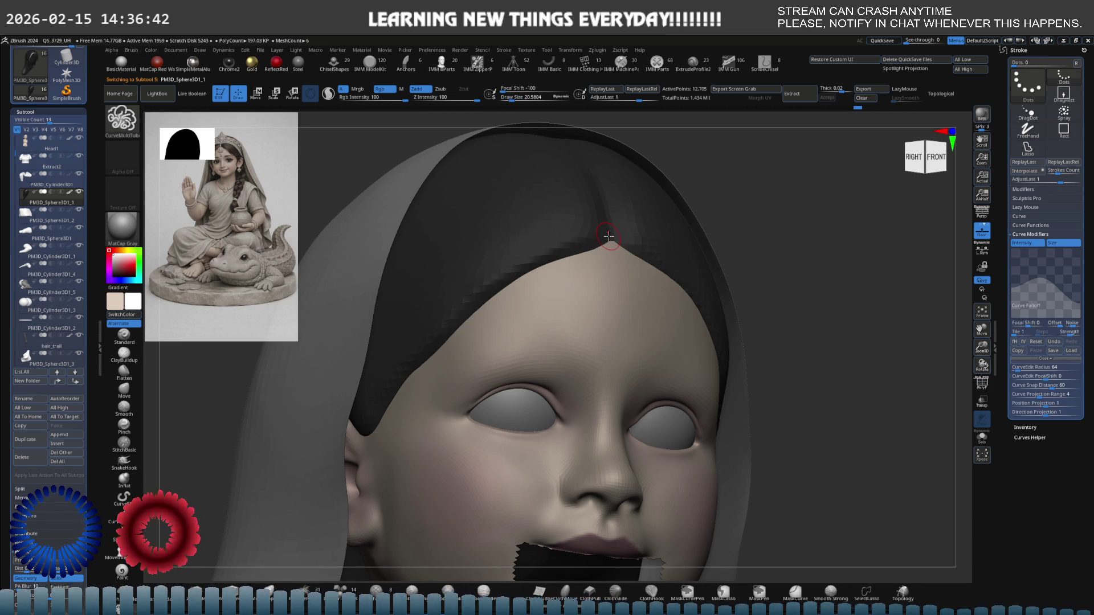
{"action": "left_click_drag", "start_coordinate": [519, 260], "coordinate": [456, 373]}
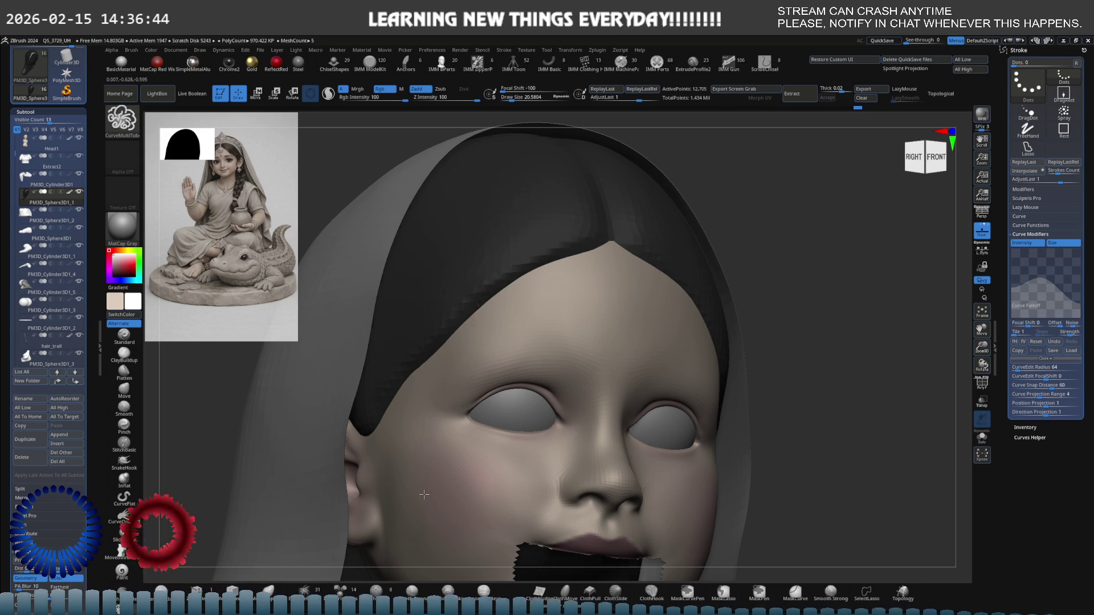
{"action": "left_click_drag", "start_coordinate": [423, 493], "coordinate": [422, 492]}
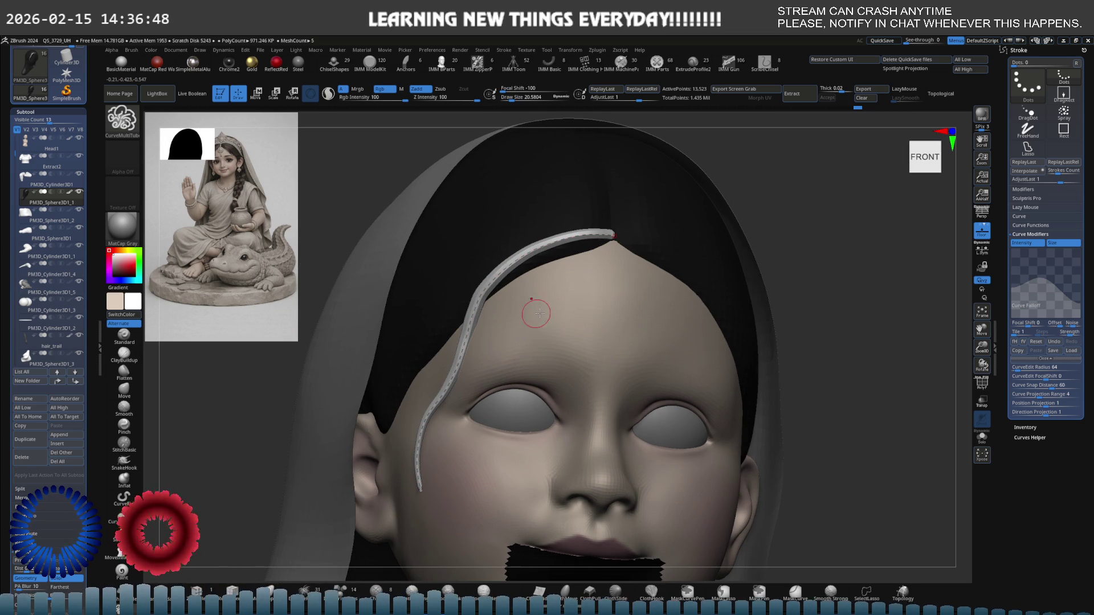
- Select Head1 and unhide all parts, zooming out to the hands and crocodile
{"action": "mouse_move", "coordinate": [520, 334]}
{"action": "right_mouse_down"}
{"action": "mouse_move", "coordinate": [521, 319]}
{"action": "mouse_move", "coordinate": [515, 331]}
{"action": "mouse_move", "coordinate": [547, 353]}
{"action": "mouse_move", "coordinate": [619, 384]}
{"action": "right_mouse_up"}
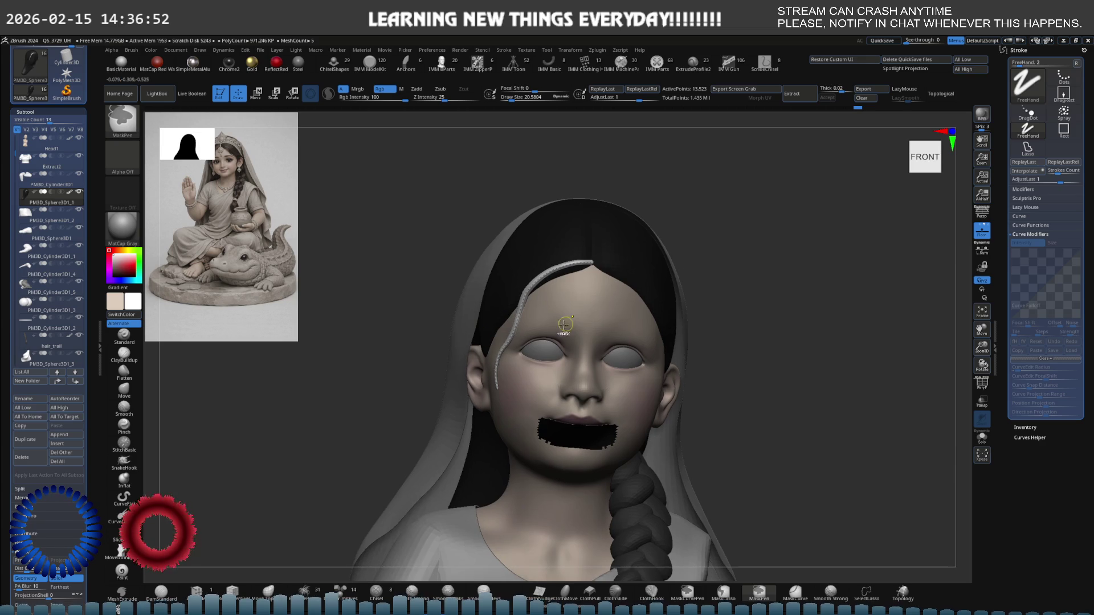
{"action": "left_click", "coordinate": [619, 384], "text": "alt"}
{"action": "left_click", "coordinate": [739, 364], "text": "ctrl+shift"}
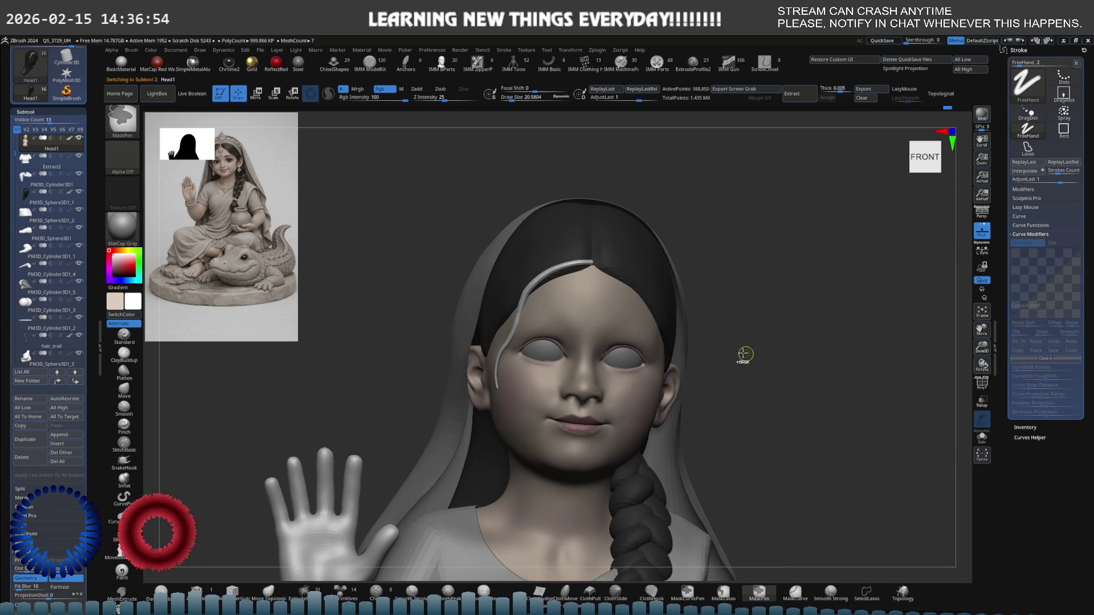
{"action": "mouse_move", "coordinate": [733, 366]}
{"action": "right_mouse_down", "text": "ctrl"}
{"action": "mouse_move", "coordinate": [677, 360]}
{"action": "mouse_move", "coordinate": [589, 409]}
{"action": "right_mouse_up", "text": "ctrl"}
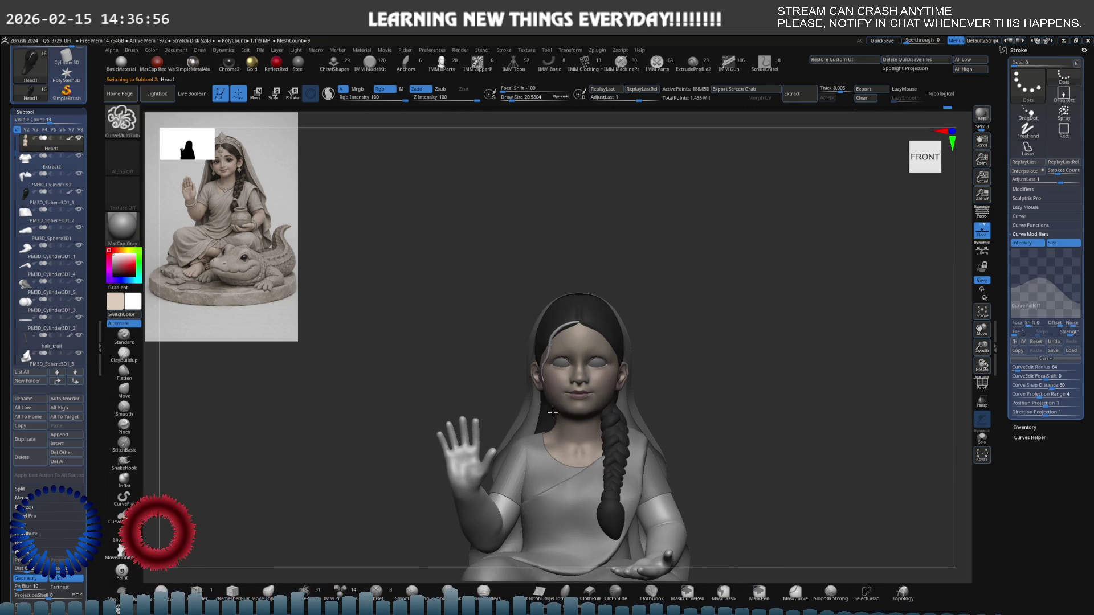
{"action": "mouse_move", "coordinate": [583, 344]}
{"action": "right_mouse_down", "text": "alt"}
{"action": "mouse_move", "coordinate": [620, 264]}
{"action": "mouse_move", "coordinate": [594, 316]}
{"action": "mouse_move", "coordinate": [611, 302]}
{"action": "mouse_move", "coordinate": [659, 305]}
{"action": "mouse_move", "coordinate": [662, 336]}
{"action": "mouse_move", "coordinate": [666, 305]}
{"action": "right_mouse_up", "text": "alt"}
- Select the hair_trail braid, show it solo, and switch to the CurveMultiTube brush
{"action": "left_click", "coordinate": [611, 302], "text": "alt"}
{"action": "key", "text": "ctrl+shift+s"}
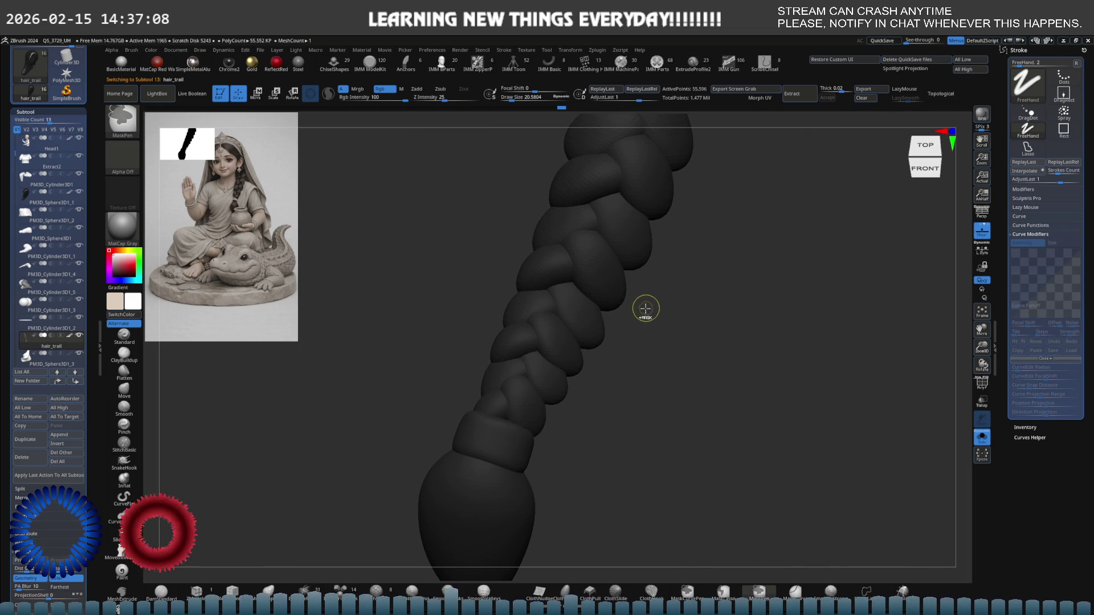
{"action": "key", "text": "b"}
{"action": "key", "text": "c"}
{"action": "key", "text": "m"}
{"action": "left_click", "coordinate": [530, 303]}
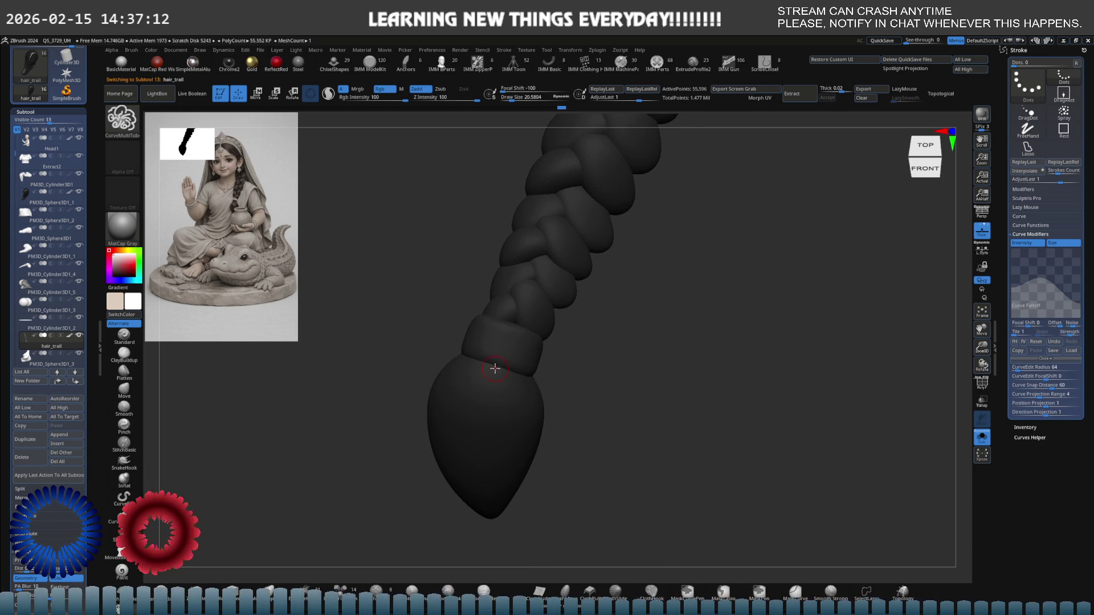
- Extend a guide curve down the braid's end bulb and open the Stroke menu
{"action": "left_click_drag", "start_coordinate": [466, 425], "coordinate": [478, 501]}
{"action": "mouse_move", "coordinate": [501, 393]}
{"action": "right_mouse_down"}
{"action": "mouse_move", "coordinate": [545, 376]}
{"action": "mouse_move", "coordinate": [557, 359]}
{"action": "mouse_move", "coordinate": [557, 300]}
{"action": "mouse_move", "coordinate": [553, 343]}
{"action": "mouse_move", "coordinate": [564, 317]}
{"action": "right_mouse_up"}
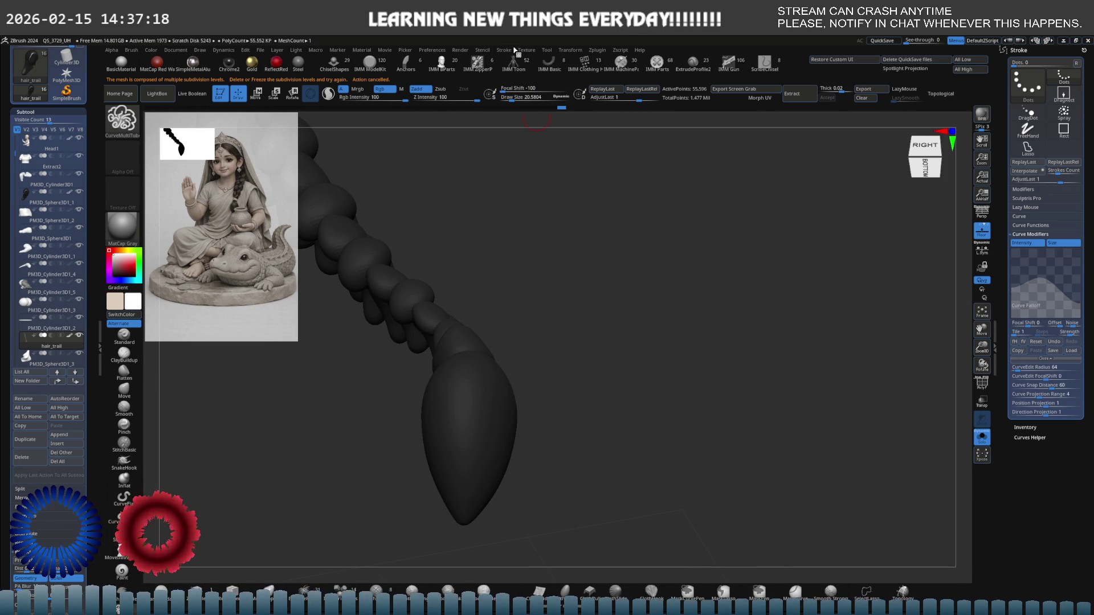
{"action": "left_click", "coordinate": [507, 50]}
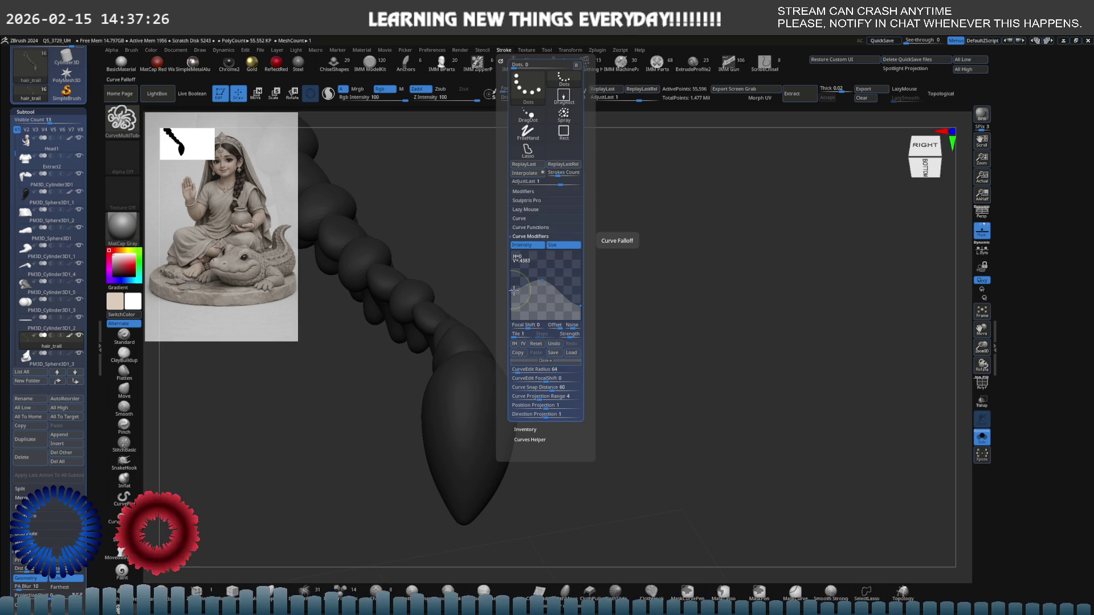
- Raise the peak of the curve falloff graph and clear the leftover curve from the bulb
{"action": "left_click_drag", "start_coordinate": [542, 280], "coordinate": [581, 298]}
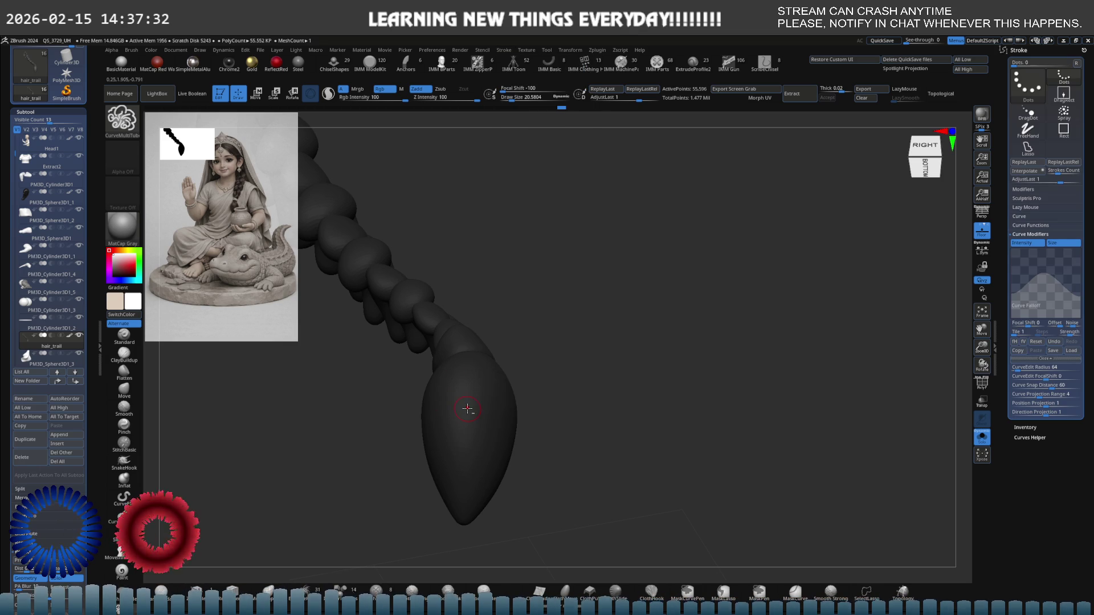
{"action": "left_click", "coordinate": [460, 463]}
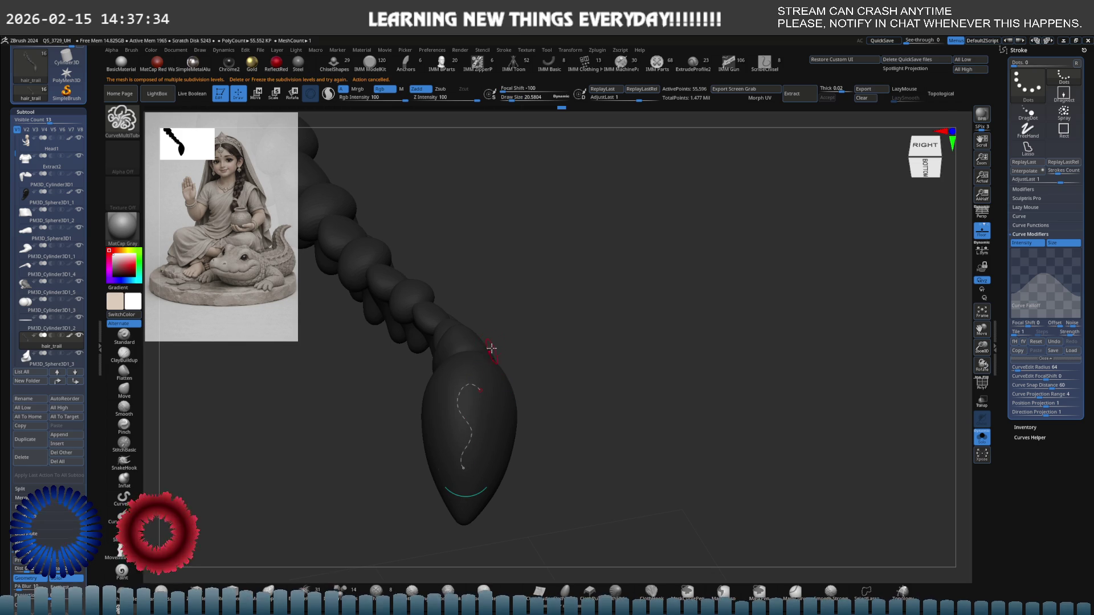
{"action": "left_click", "coordinate": [513, 353]}
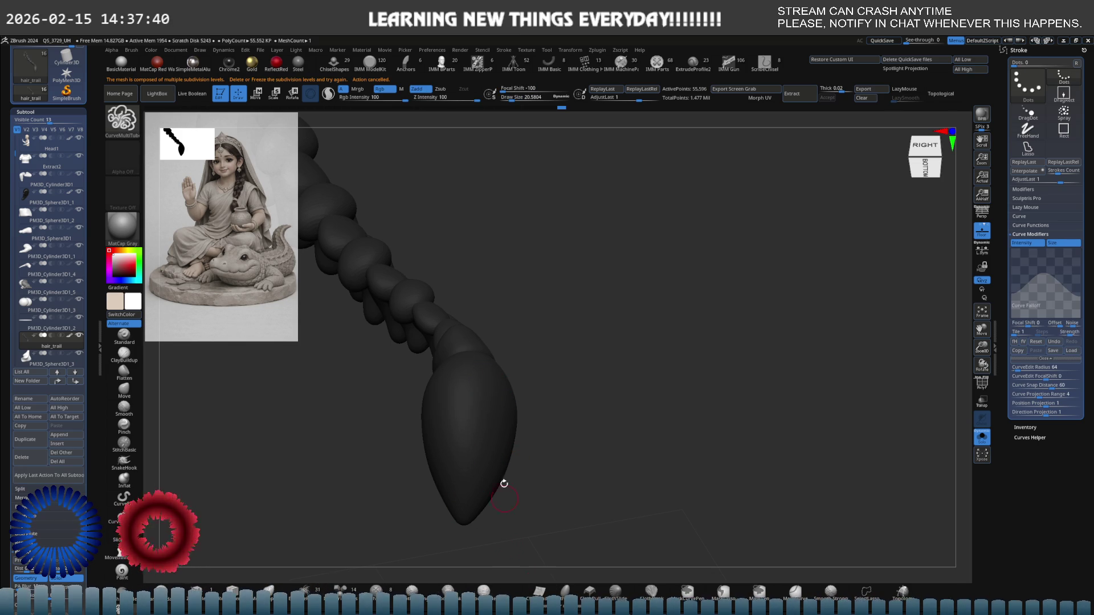
{"action": "right_click_drag", "start_coordinate": [468, 411], "coordinate": [493, 386]}
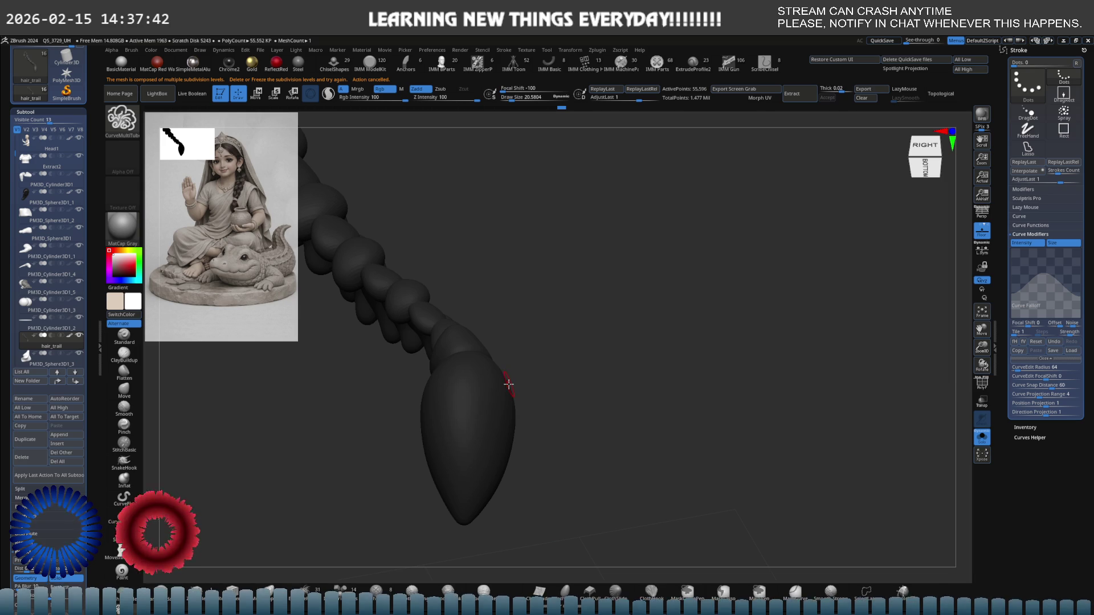
- Try the Move and CurveQuadFill brushes, then return to CurveMultiTube at Draw Size about 33
{"action": "key", "text": "space"}
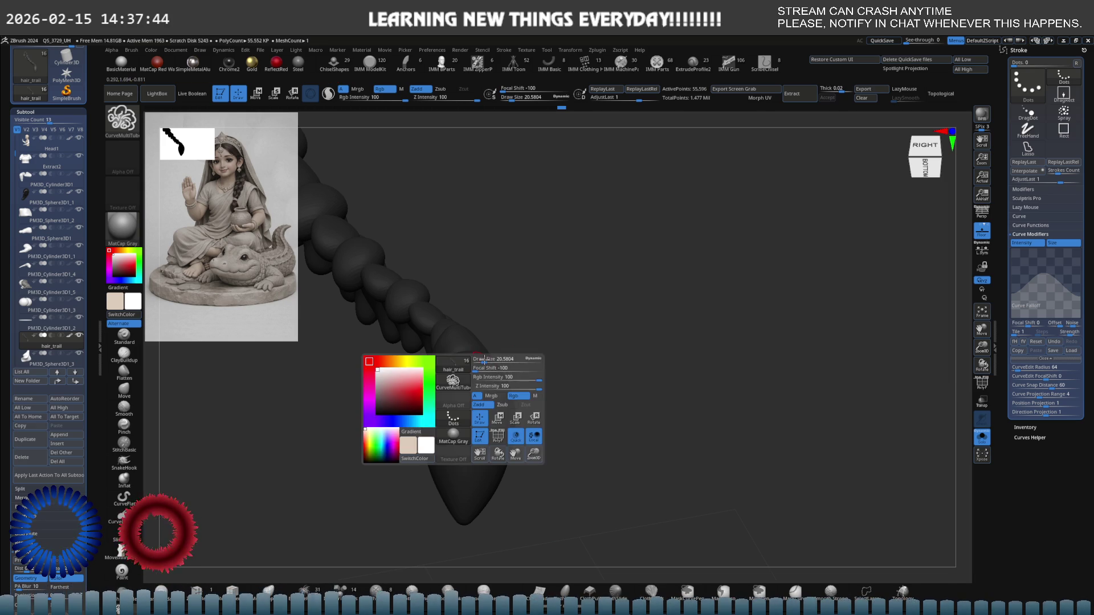
{"action": "key", "text": "s"}
{"action": "left_click_drag", "start_coordinate": [524, 329], "coordinate": [534, 330]}
{"action": "key", "text": "b"}
{"action": "key", "text": "m"}
{"action": "key", "text": "v"}
{"action": "right_click_drag", "start_coordinate": [510, 374], "coordinate": [486, 383]}
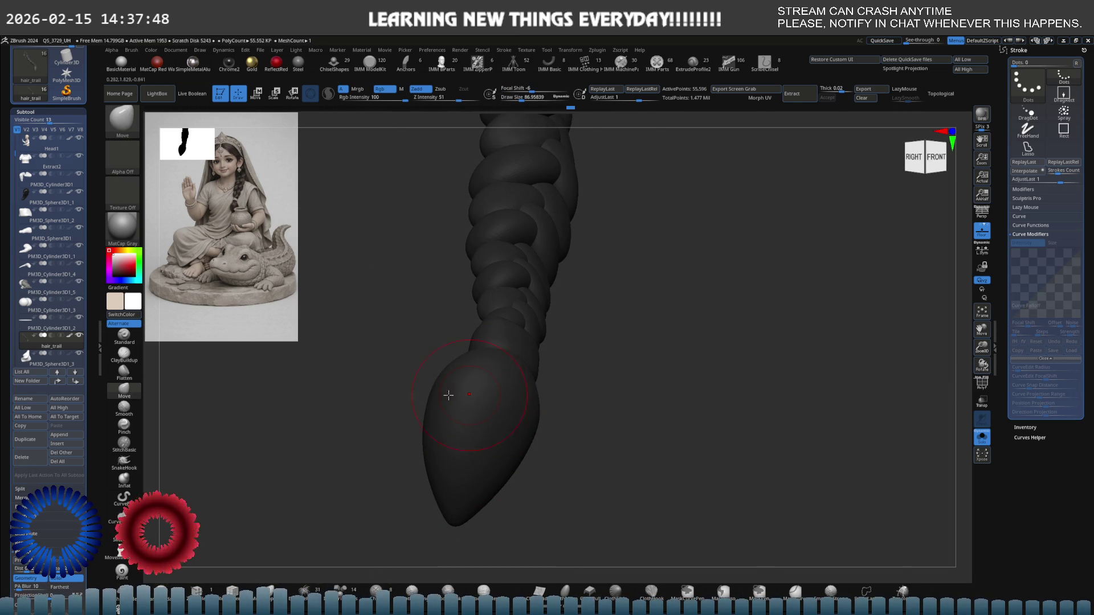
{"action": "left_click", "coordinate": [119, 519]}
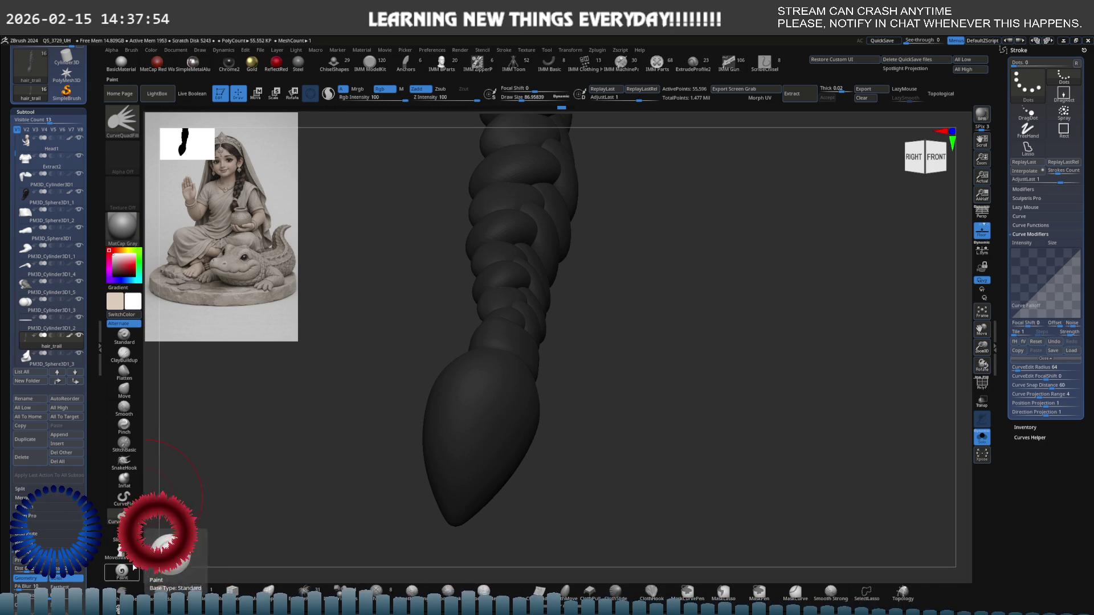
{"action": "left_click", "coordinate": [123, 500]}
{"action": "key", "text": "s"}
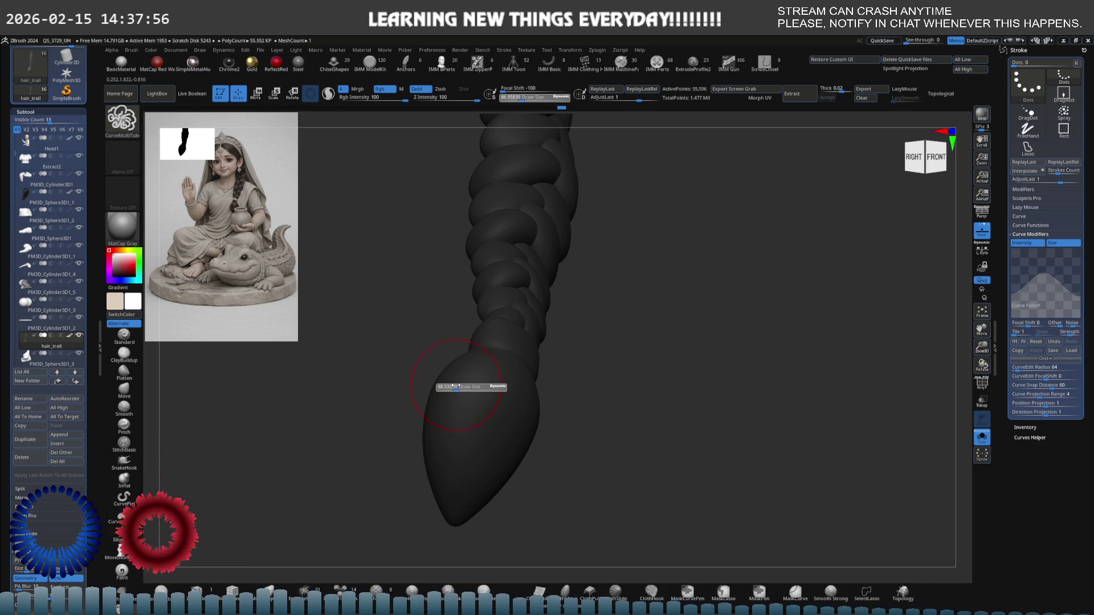
{"action": "left_click_drag", "start_coordinate": [450, 387], "coordinate": [448, 387]}
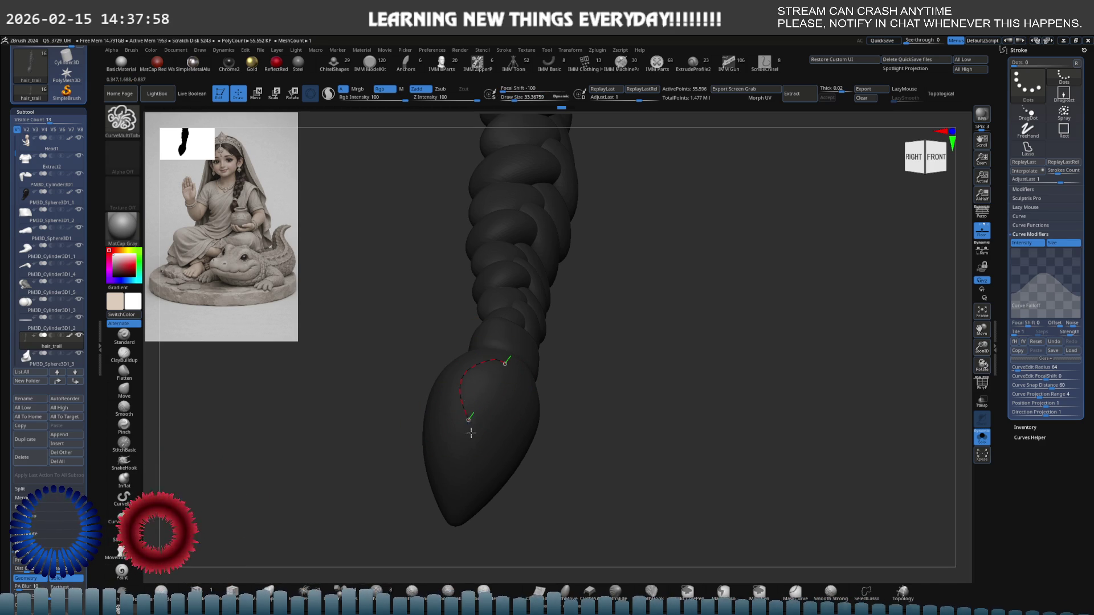
- Lay a tube strand along the braid's pointed tip and orbit to check it
{"action": "left_click_drag", "start_coordinate": [470, 426], "coordinate": [454, 501]}
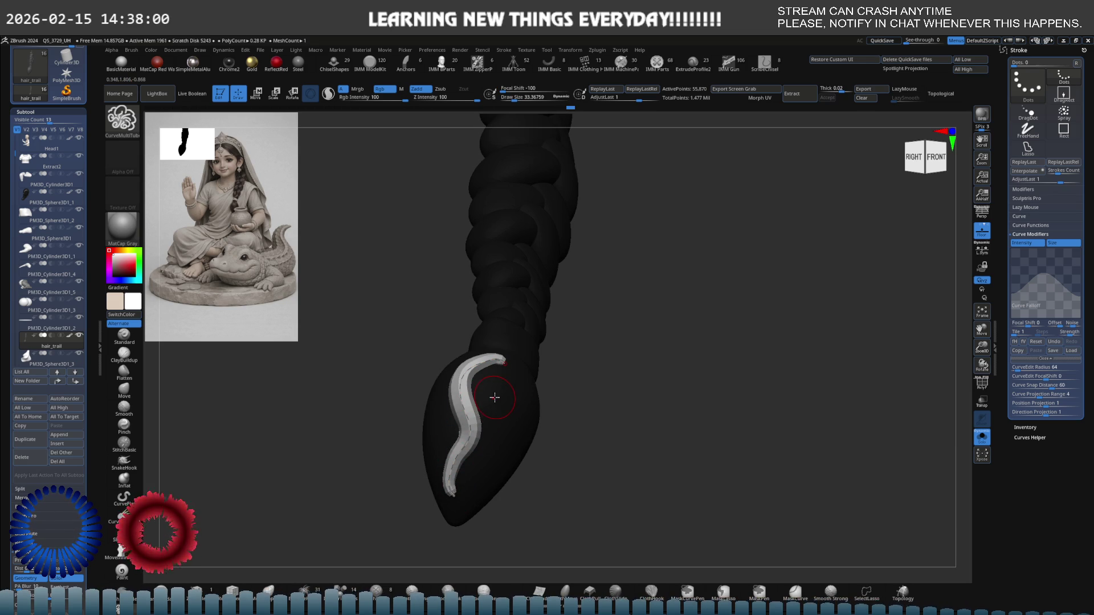
{"action": "mouse_move", "coordinate": [541, 372]}
{"action": "left_mouse_down"}
{"action": "mouse_move", "coordinate": [585, 358]}
{"action": "mouse_move", "coordinate": [581, 339]}
{"action": "left_mouse_up"}
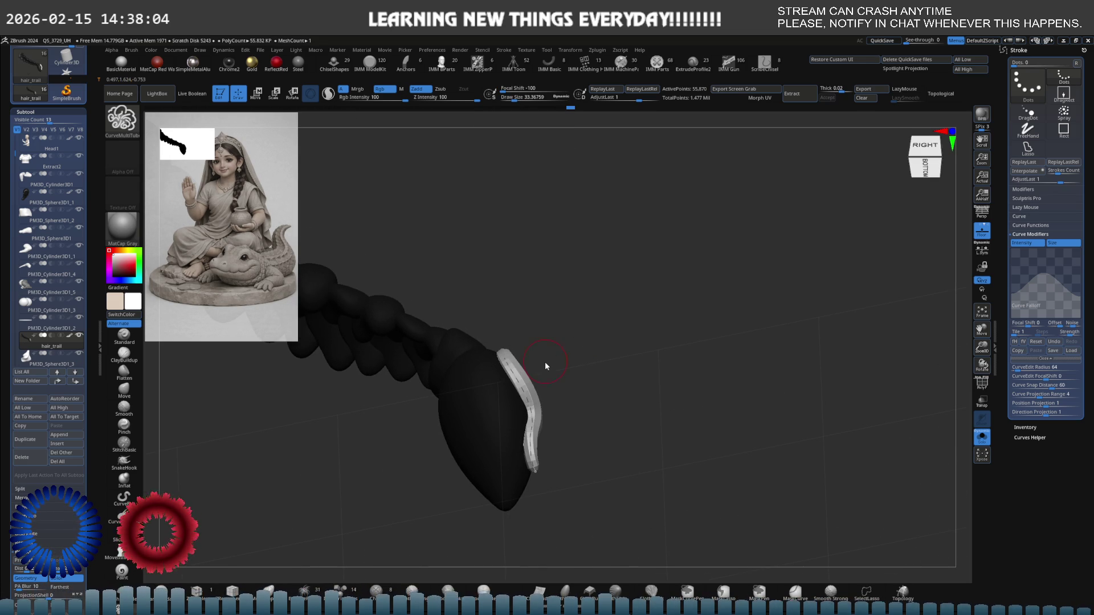
{"action": "left_click_drag", "start_coordinate": [532, 366], "coordinate": [528, 362]}
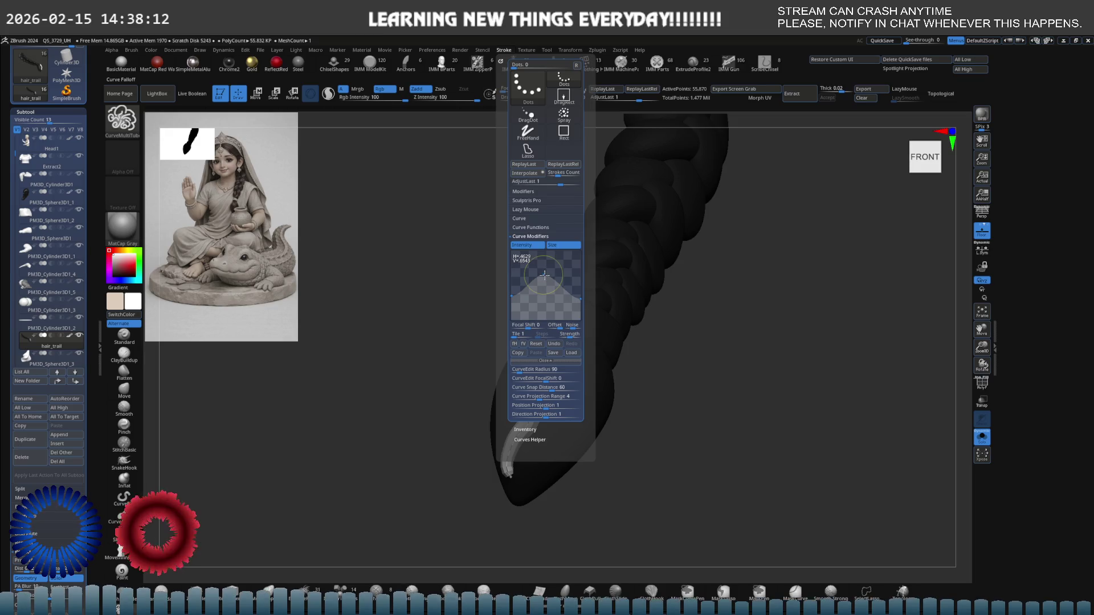
- Reshape the Curve Modifiers size graph to taper the strand and reapply it along the curve
{"action": "mouse_move", "coordinate": [545, 275]}
{"action": "left_mouse_down"}
{"action": "mouse_move", "coordinate": [536, 288]}
{"action": "mouse_move", "coordinate": [580, 302]}
{"action": "left_mouse_up"}
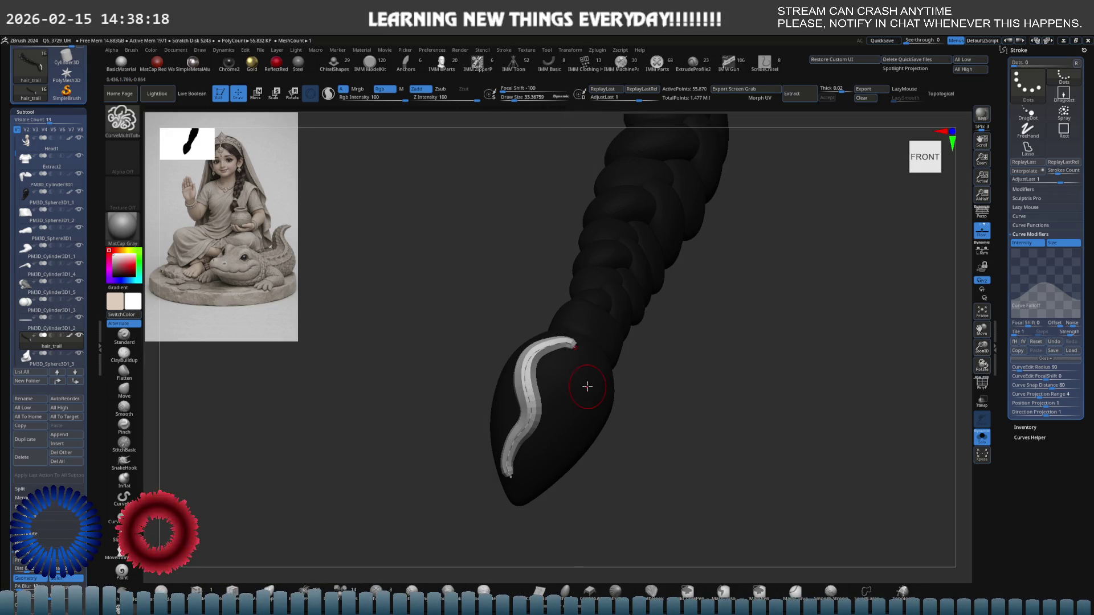
{"action": "left_click", "coordinate": [528, 371]}
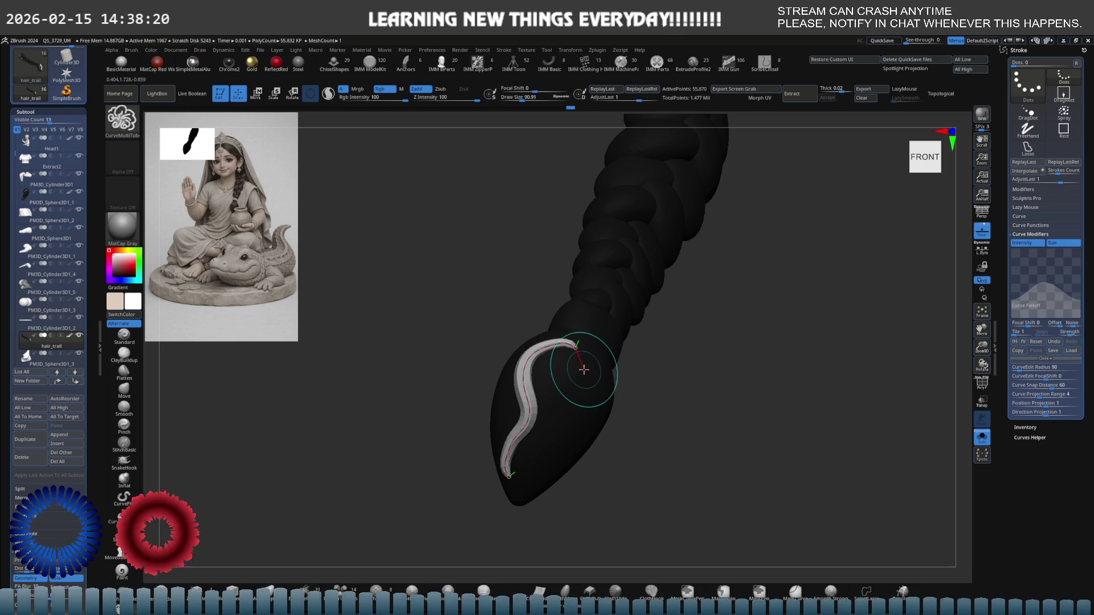
{"action": "mouse_move", "coordinate": [620, 340]}
{"action": "left_mouse_down"}
{"action": "mouse_move", "coordinate": [684, 337]}
{"action": "mouse_move", "coordinate": [691, 318]}
{"action": "mouse_move", "coordinate": [642, 346]}
{"action": "mouse_move", "coordinate": [647, 337]}
{"action": "left_mouse_up"}
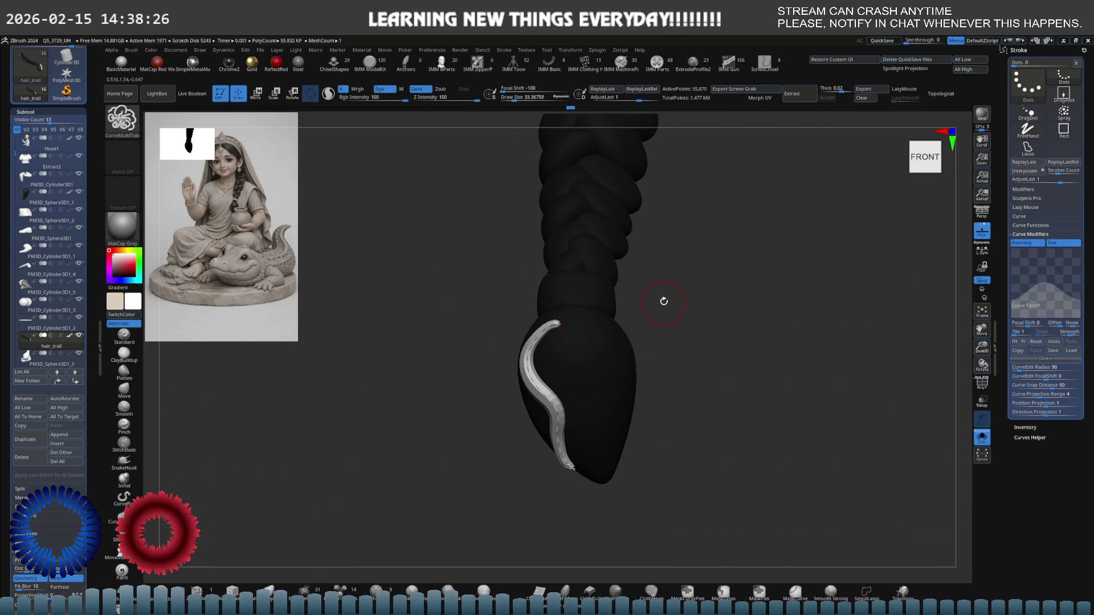
{"action": "mouse_move", "coordinate": [587, 291]}
{"action": "left_mouse_down"}
{"action": "mouse_move", "coordinate": [618, 334]}
{"action": "mouse_move", "coordinate": [573, 324]}
{"action": "mouse_move", "coordinate": [586, 371]}
{"action": "mouse_move", "coordinate": [637, 328]}
{"action": "left_mouse_up"}
{"action": "key", "text": "b"}
{"action": "key", "text": "c"}
{"action": "key", "text": "m"}
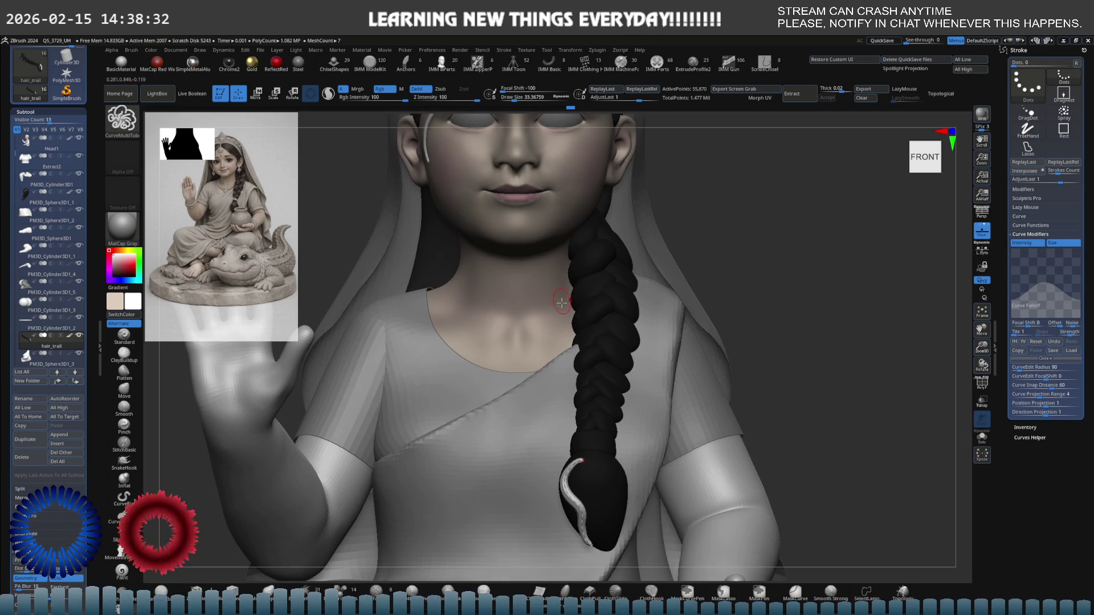
- Draw a new CurveMultiTube strand along the girl's forehead hairline and open the Stroke curve settings
{"action": "key", "text": "ctrl"}
{"action": "mouse_move", "coordinate": [568, 304]}
{"action": "left_mouse_down"}
{"action": "mouse_move", "coordinate": [579, 319]}
{"action": "mouse_move", "coordinate": [532, 310]}
{"action": "mouse_move", "coordinate": [562, 269]}
{"action": "mouse_move", "coordinate": [539, 293]}
{"action": "left_mouse_up"}
{"action": "right_click_drag", "start_coordinate": [538, 293], "coordinate": [677, 295]}
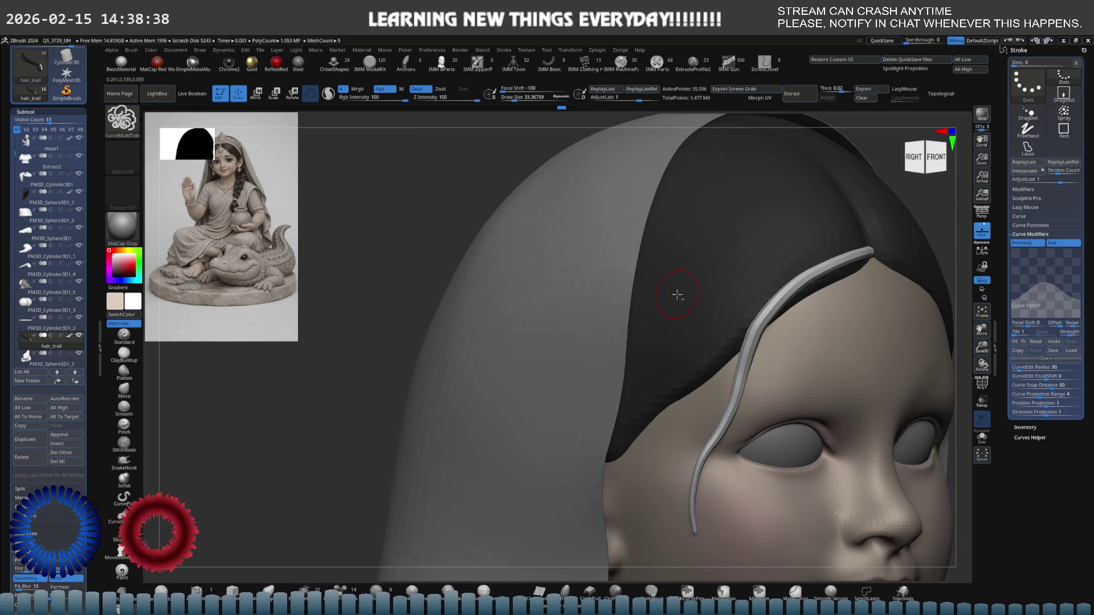
{"action": "right_click_drag", "start_coordinate": [584, 296], "coordinate": [763, 266]}
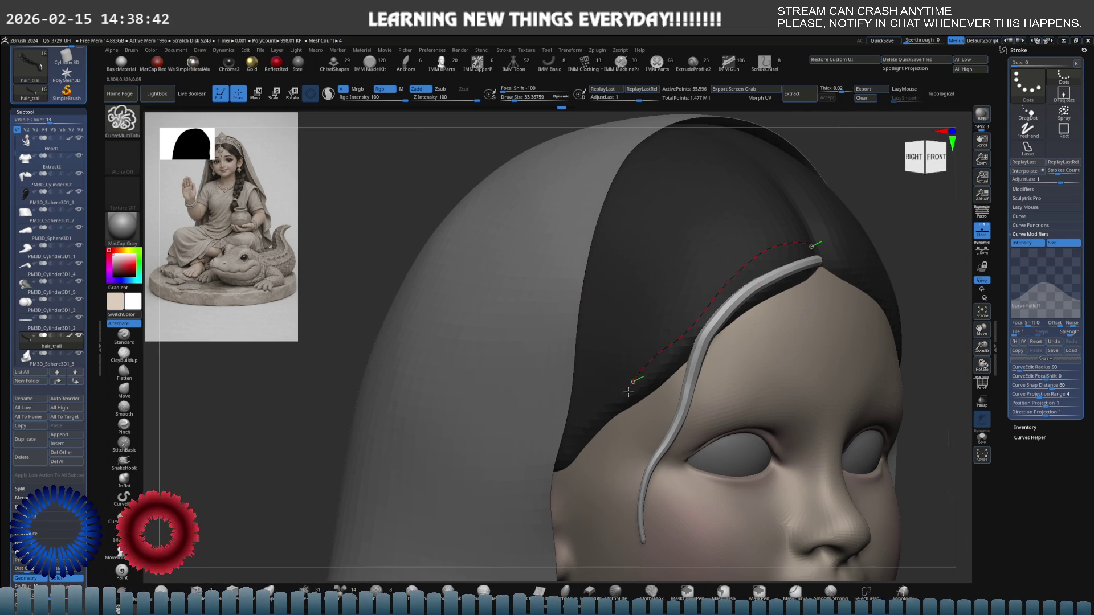
{"action": "left_click_drag", "start_coordinate": [582, 469], "coordinate": [582, 466]}
{"action": "mouse_move", "coordinate": [678, 302]}
{"action": "right_mouse_down"}
{"action": "mouse_move", "coordinate": [716, 328]}
{"action": "mouse_move", "coordinate": [698, 322]}
{"action": "right_mouse_up"}
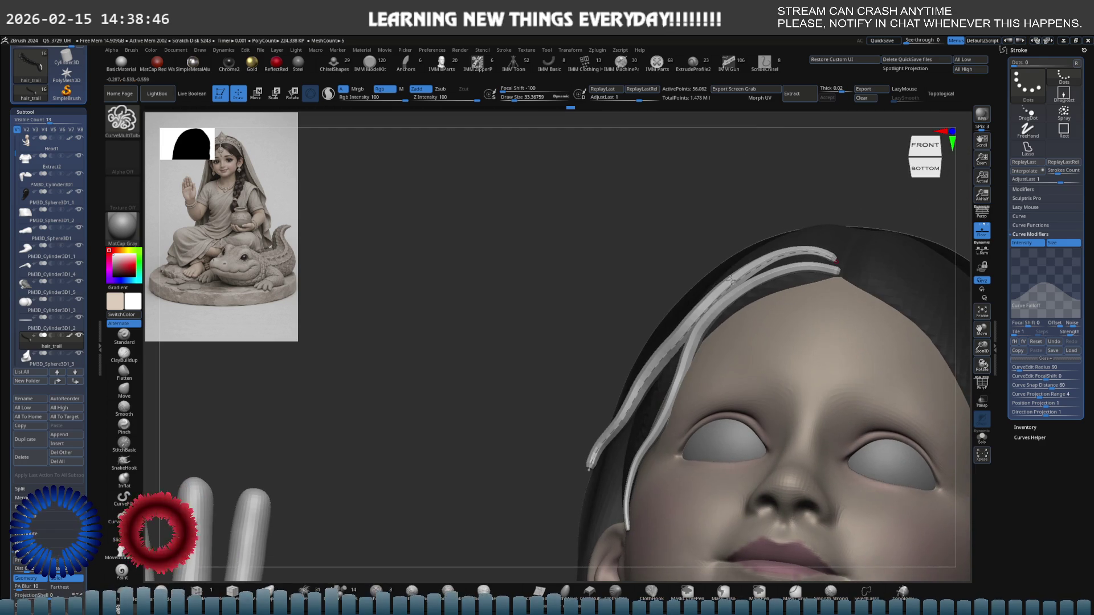
{"action": "key", "text": "ctrl"}
{"action": "left_click", "coordinate": [504, 50]}
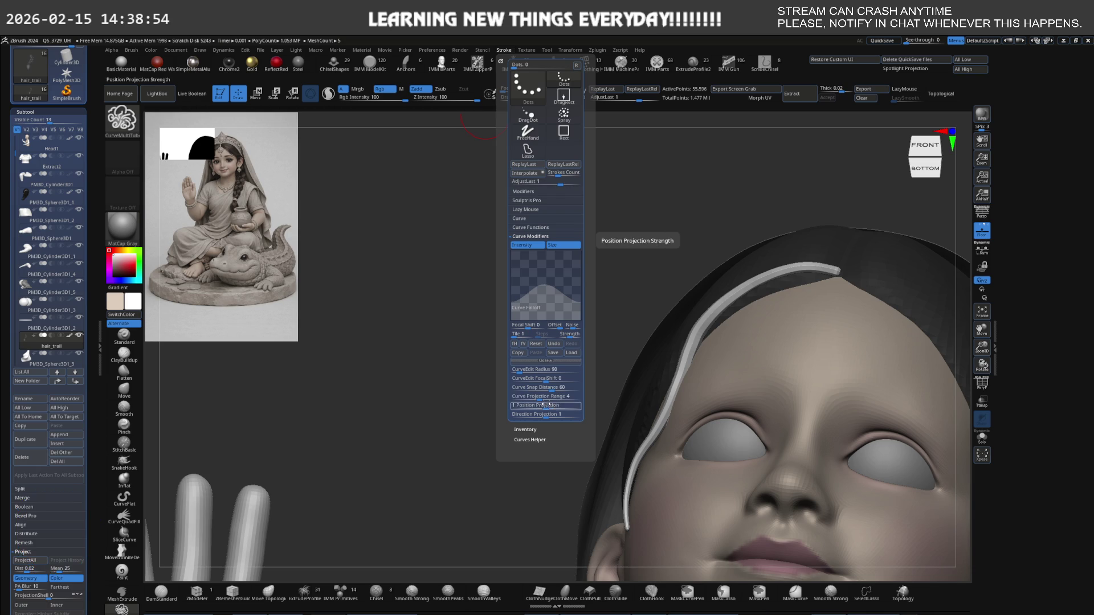
- Lower the curve Repel Falloff to 1.12 and select the PM3D_Sphere3D1_1 hair subtool
{"action": "left_click", "coordinate": [536, 228]}
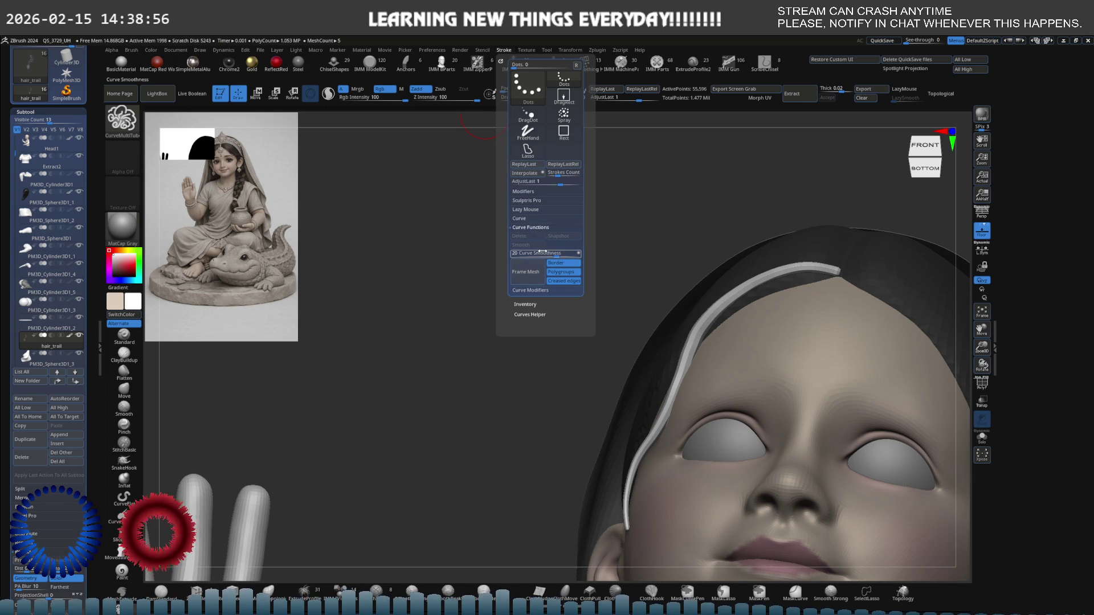
{"action": "left_click", "coordinate": [535, 220]}
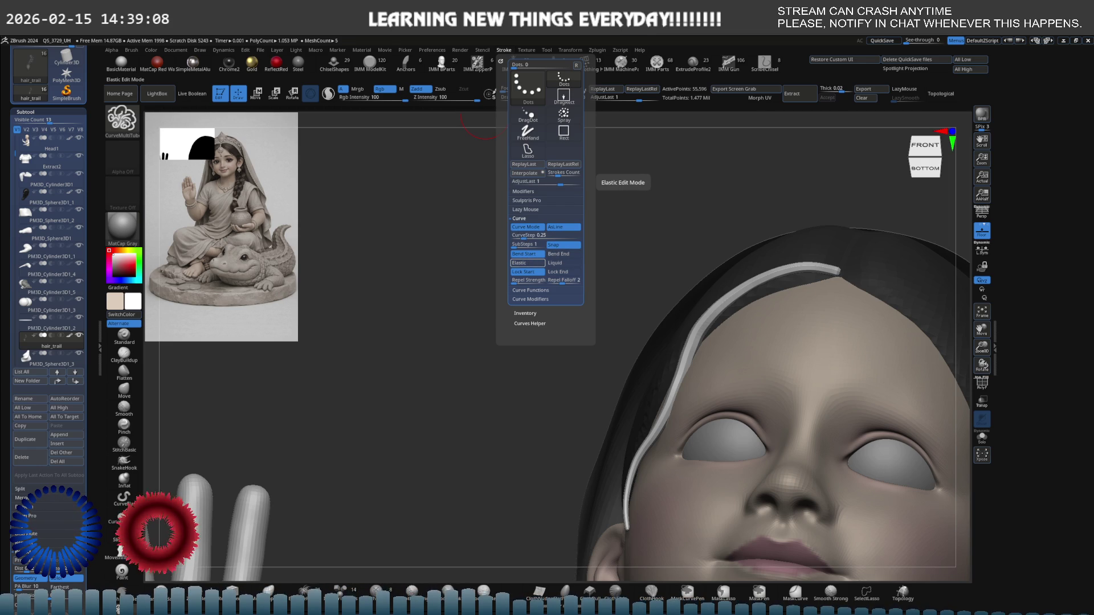
{"action": "left_click_drag", "start_coordinate": [561, 282], "coordinate": [558, 282]}
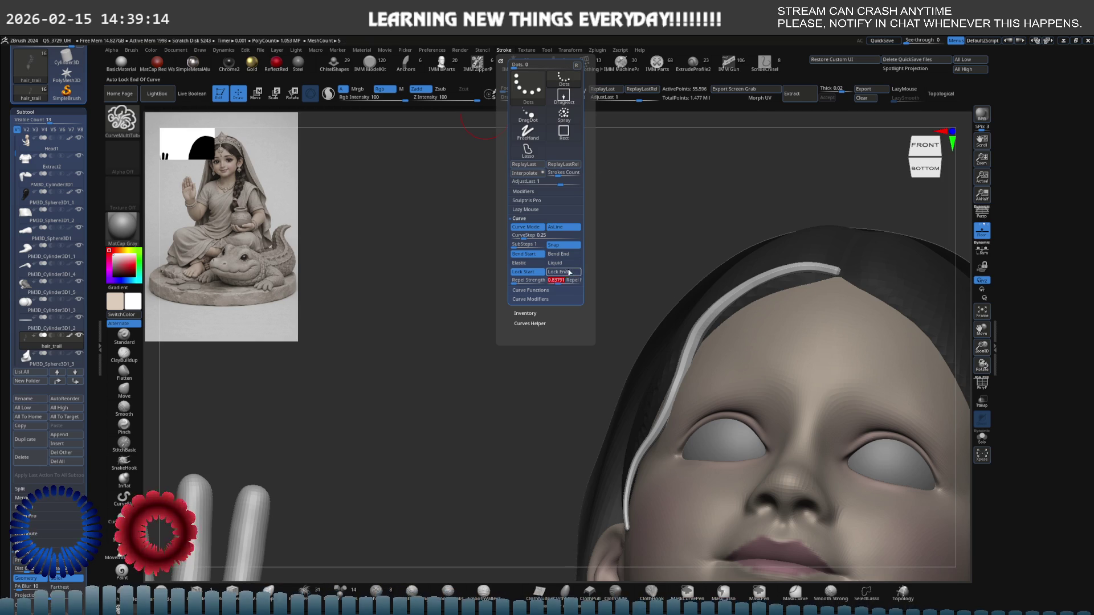
{"action": "mouse_move", "coordinate": [811, 279]}
{"action": "right_mouse_down"}
{"action": "mouse_move", "coordinate": [794, 313]}
{"action": "mouse_move", "coordinate": [769, 294]}
{"action": "mouse_move", "coordinate": [667, 281]}
{"action": "right_mouse_up"}
{"action": "left_click", "coordinate": [693, 291], "text": "alt"}
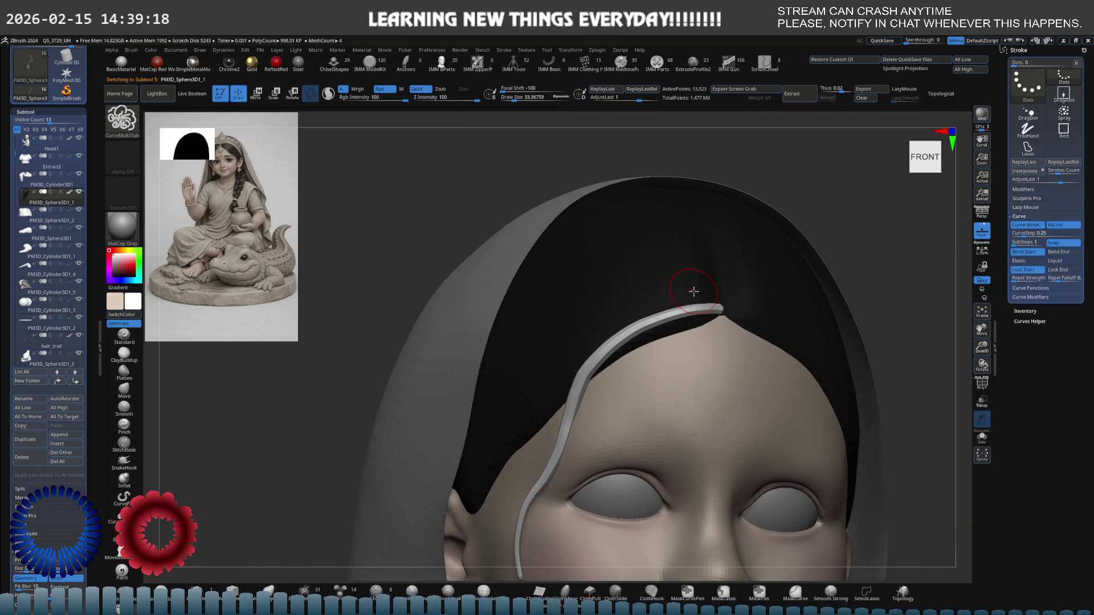
- Draw a test strand near the hair top, undo it, and enable Snap in Stroke > Curve
{"action": "left_click_drag", "start_coordinate": [698, 291], "coordinate": [590, 317]}
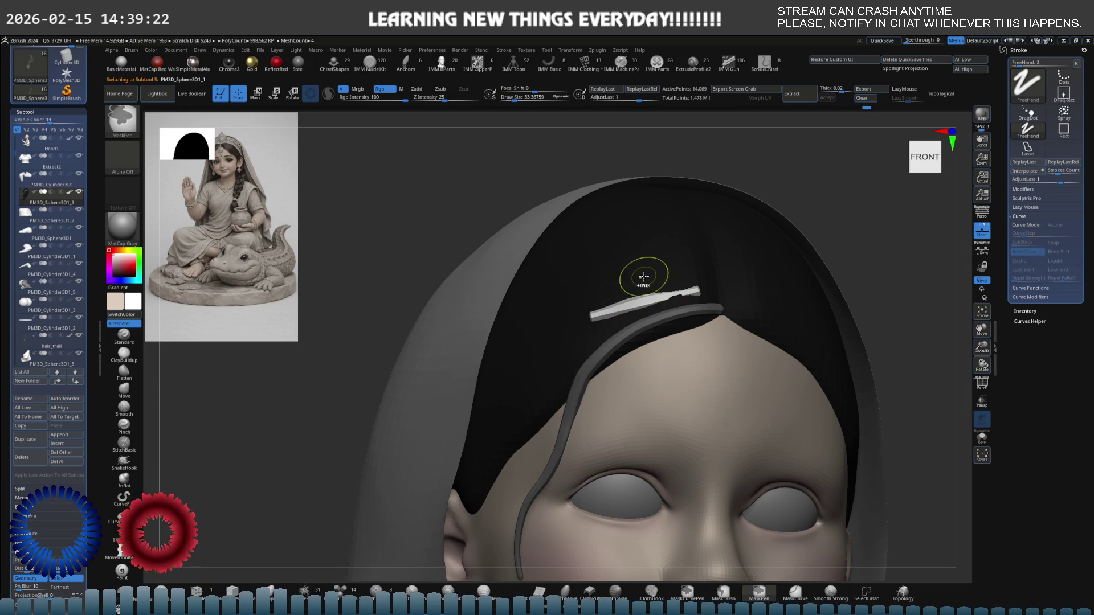
{"action": "key", "text": "ctrl+z"}
{"action": "left_click", "coordinate": [504, 50]}
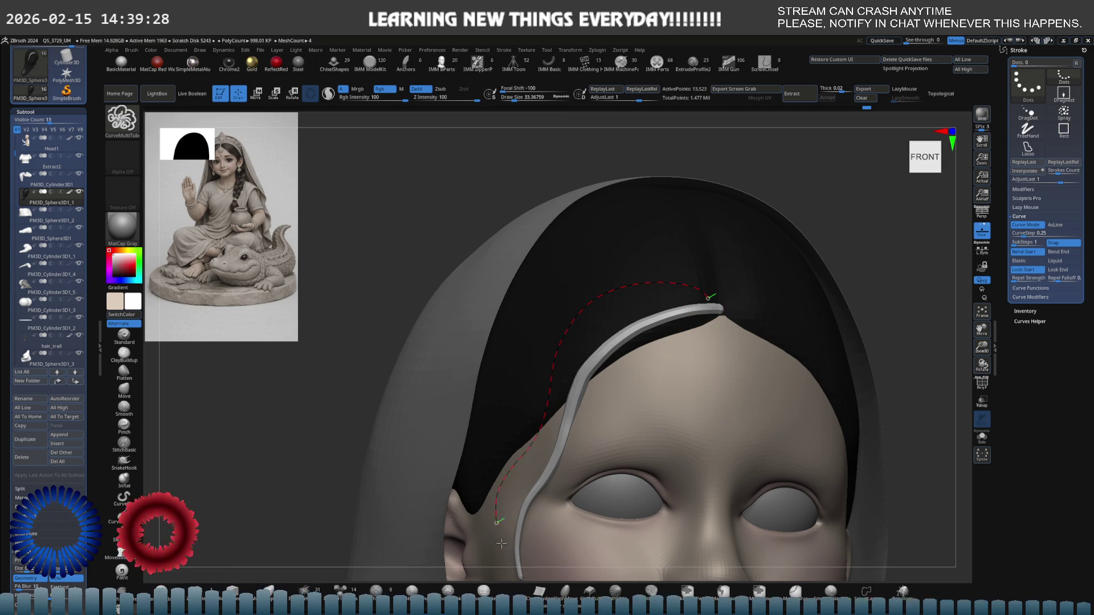
- Draw two more tube strands beside the existing one down over the left temple
{"action": "left_click_drag", "start_coordinate": [554, 359], "coordinate": [518, 547]}
{"action": "mouse_move", "coordinate": [569, 393]}
{"action": "left_mouse_down"}
{"action": "mouse_move", "coordinate": [535, 399]}
{"action": "mouse_move", "coordinate": [616, 406]}
{"action": "mouse_move", "coordinate": [560, 434]}
{"action": "mouse_move", "coordinate": [600, 373]}
{"action": "left_mouse_up"}
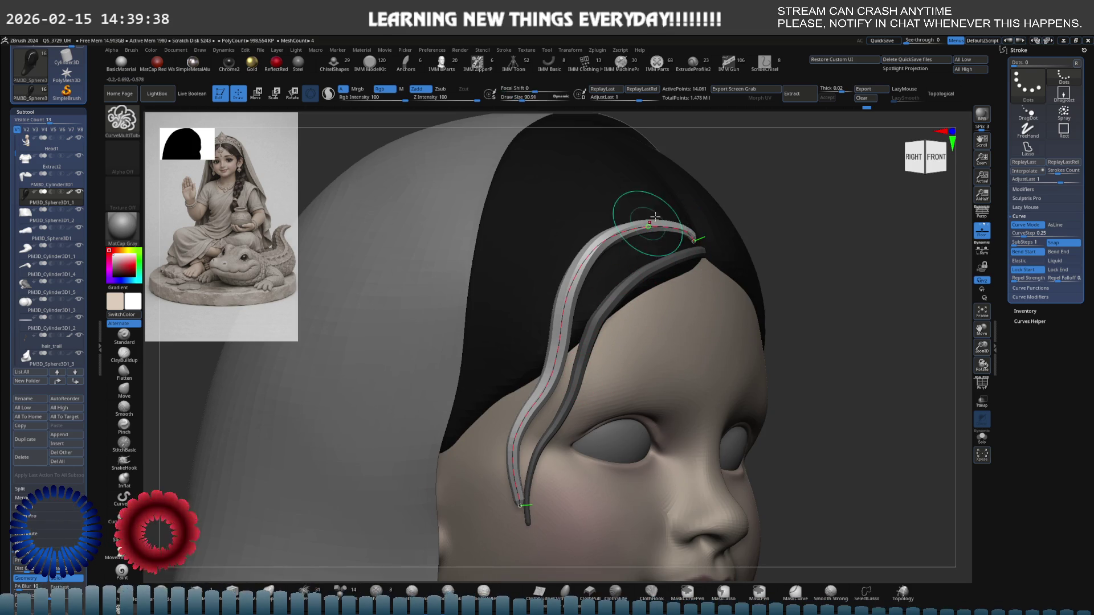
{"action": "mouse_move", "coordinate": [776, 213]}
{"action": "left_mouse_down"}
{"action": "mouse_move", "coordinate": [773, 227]}
{"action": "mouse_move", "coordinate": [804, 256]}
{"action": "mouse_move", "coordinate": [750, 281]}
{"action": "left_mouse_up"}
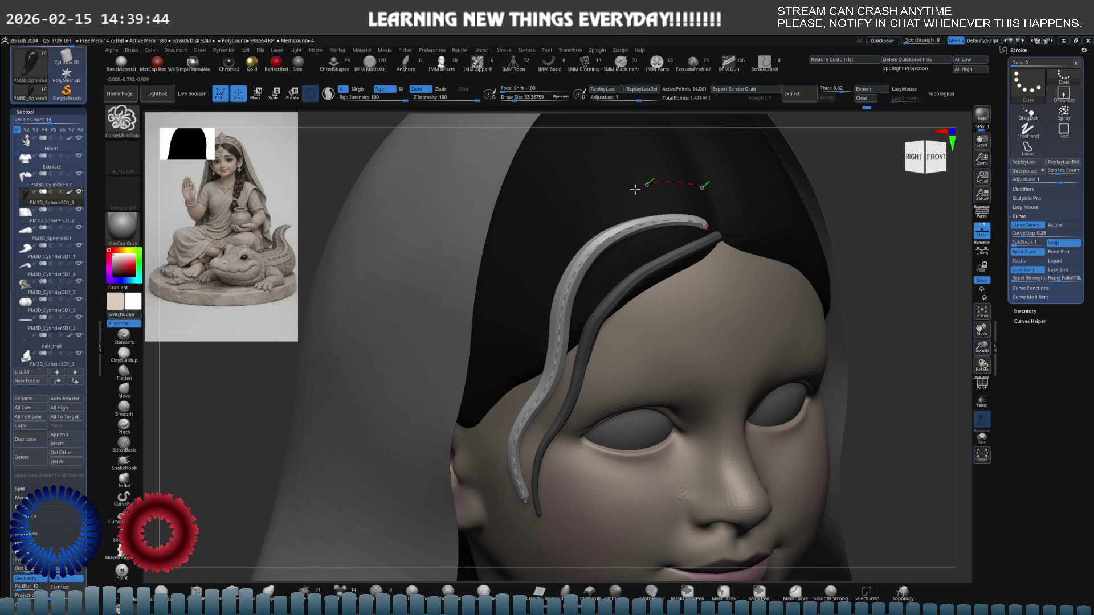
{"action": "left_click_drag", "start_coordinate": [485, 456], "coordinate": [485, 456]}
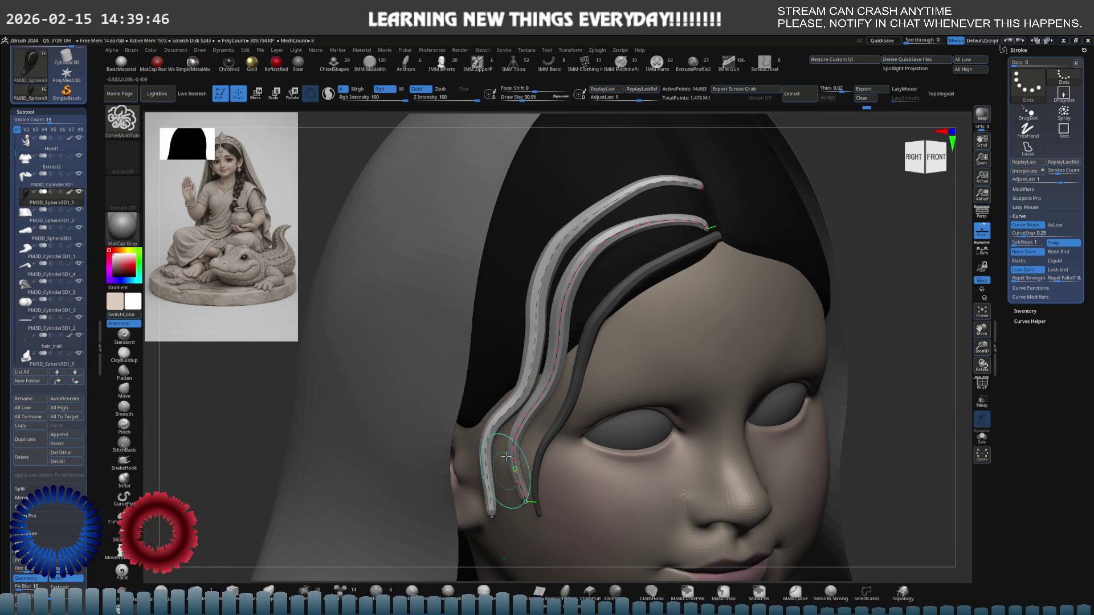
{"action": "left_click_drag", "start_coordinate": [684, 353], "coordinate": [562, 340]}
{"action": "key", "text": "space"}
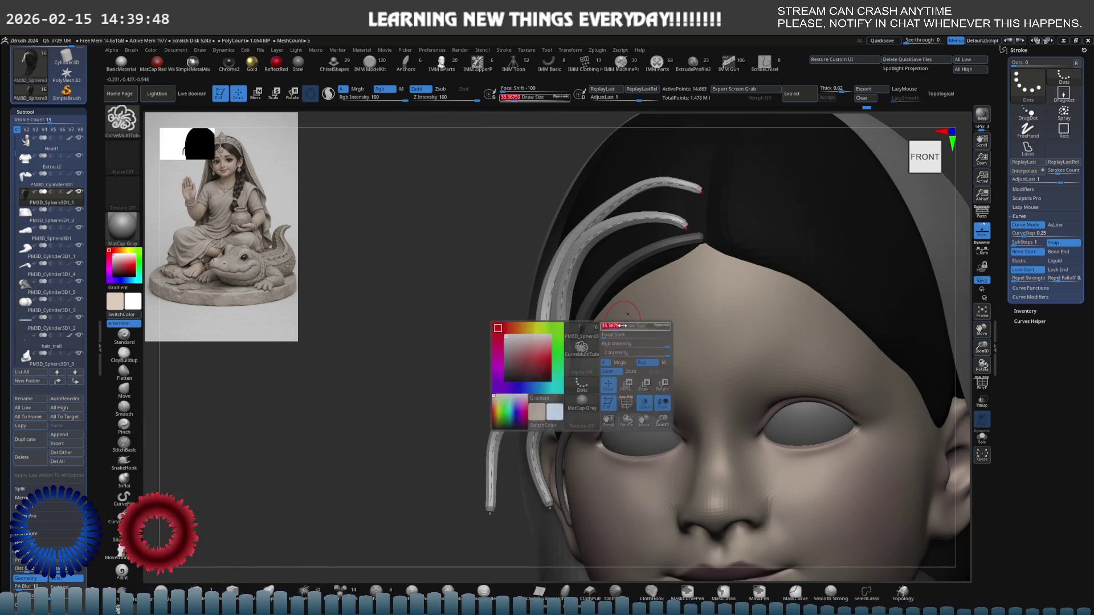
- Raise Draw Size to about 61.78, then undo the extra temple strands
{"action": "mouse_move", "coordinate": [642, 323]}
{"action": "right_mouse_down"}
{"action": "mouse_move", "coordinate": [671, 305]}
{"action": "mouse_move", "coordinate": [631, 306]}
{"action": "right_mouse_up"}
{"action": "key", "text": "space"}
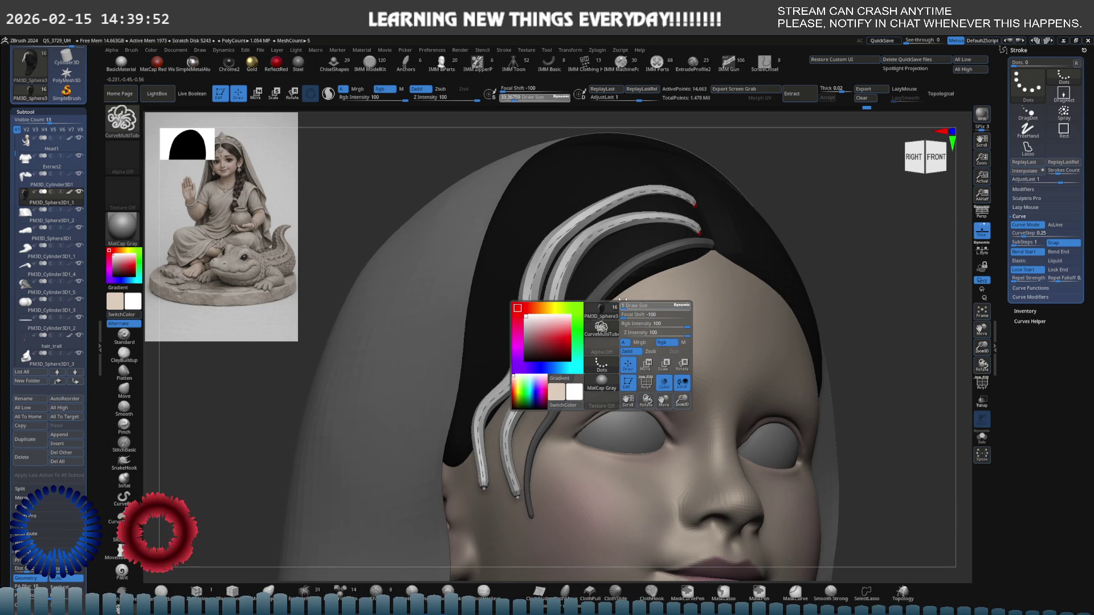
{"action": "left_click_drag", "start_coordinate": [638, 307], "coordinate": [646, 308]}
{"action": "mouse_move", "coordinate": [638, 307]}
{"action": "right_mouse_down"}
{"action": "mouse_move", "coordinate": [626, 319]}
{"action": "mouse_move", "coordinate": [632, 342]}
{"action": "mouse_move", "coordinate": [631, 293]}
{"action": "mouse_move", "coordinate": [624, 328]}
{"action": "mouse_move", "coordinate": [661, 327]}
{"action": "mouse_move", "coordinate": [649, 335]}
{"action": "mouse_move", "coordinate": [638, 338]}
{"action": "mouse_move", "coordinate": [658, 316]}
{"action": "right_mouse_up"}
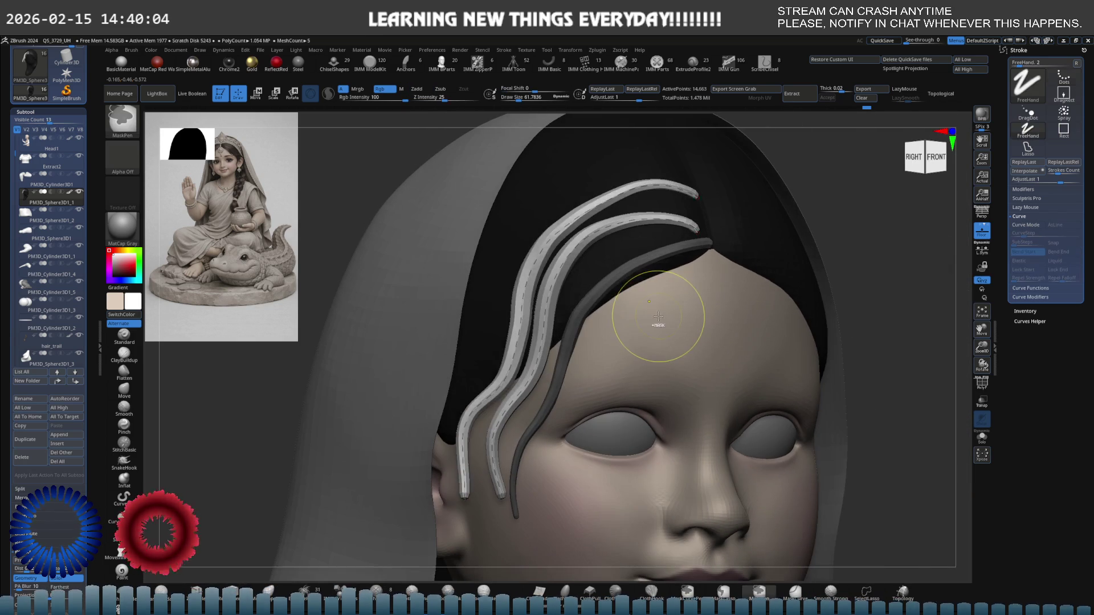
{"action": "key", "text": "ctrl+z"}
- Undo the extra strokes and set the brush to size about 8.5 with focal shift -27
{"action": "key", "text": "b"}
{"action": "key", "text": "c"}
{"action": "key", "text": "m"}
{"action": "key", "text": "s"}
{"action": "left_click_drag", "start_coordinate": [660, 303], "coordinate": [653, 304]}
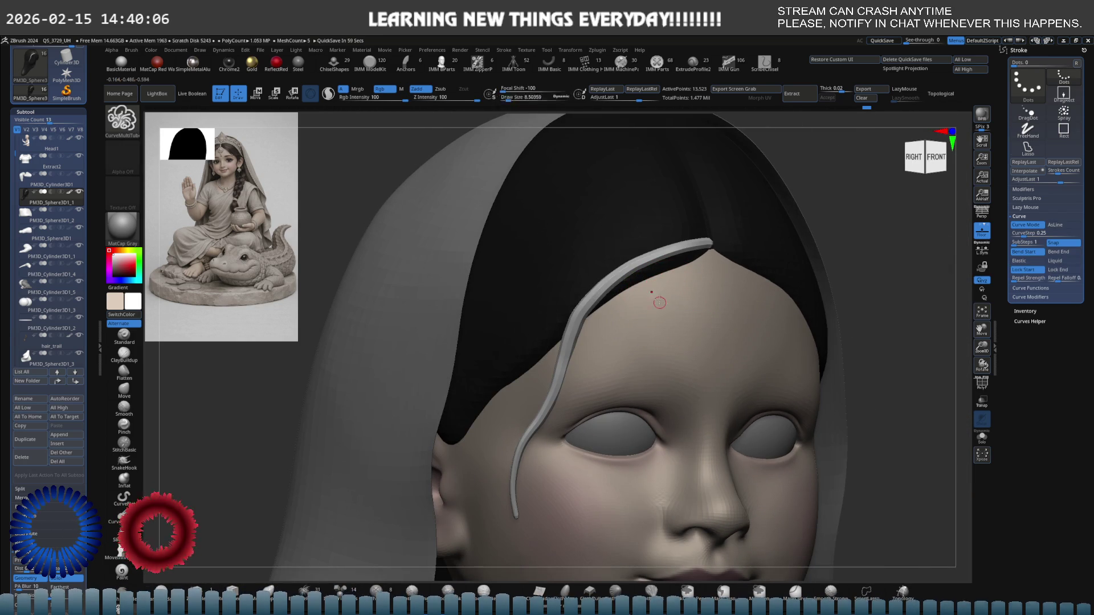
{"action": "key", "text": "s"}
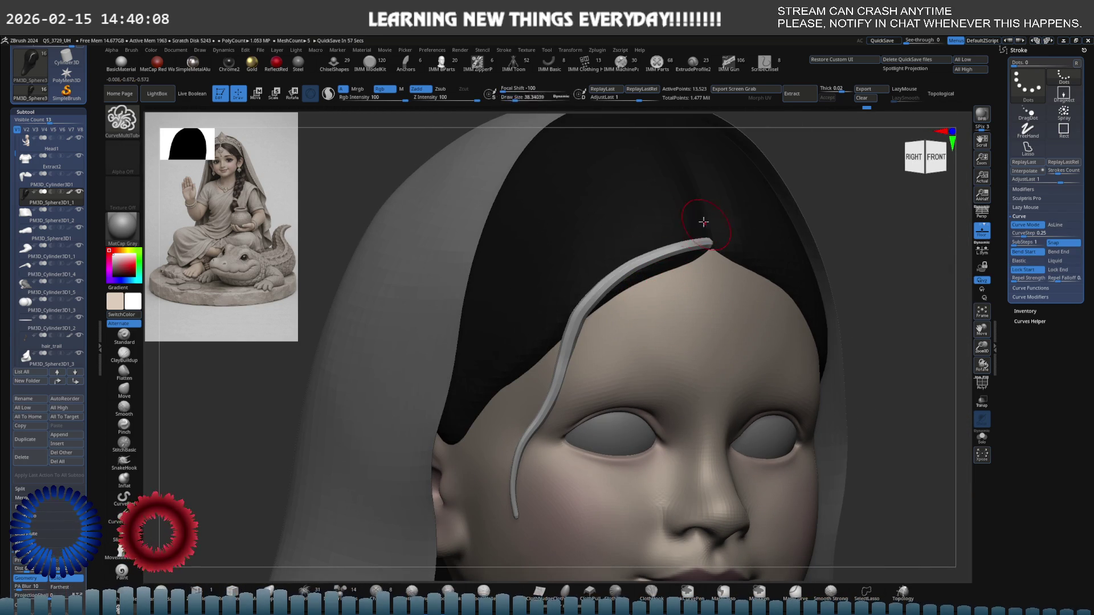
{"action": "left_click", "coordinate": [506, 89]}
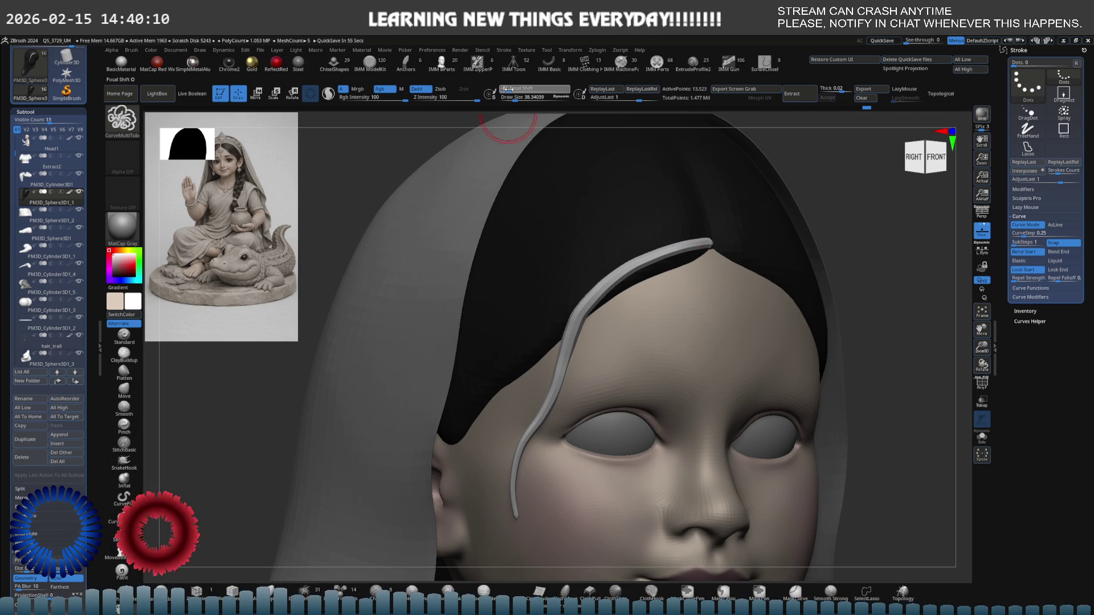
{"action": "left_click_drag", "start_coordinate": [520, 90], "coordinate": [526, 89]}
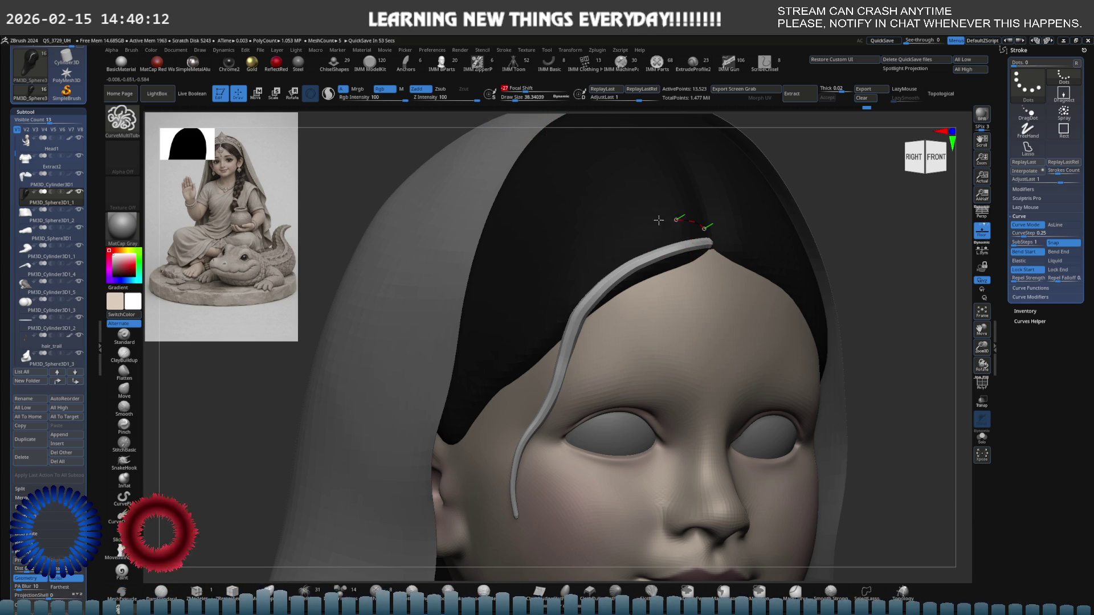
- Redraw a thinner tube strand from the parting past the left temple and commit it
{"action": "left_click_drag", "start_coordinate": [477, 527], "coordinate": [477, 526]}
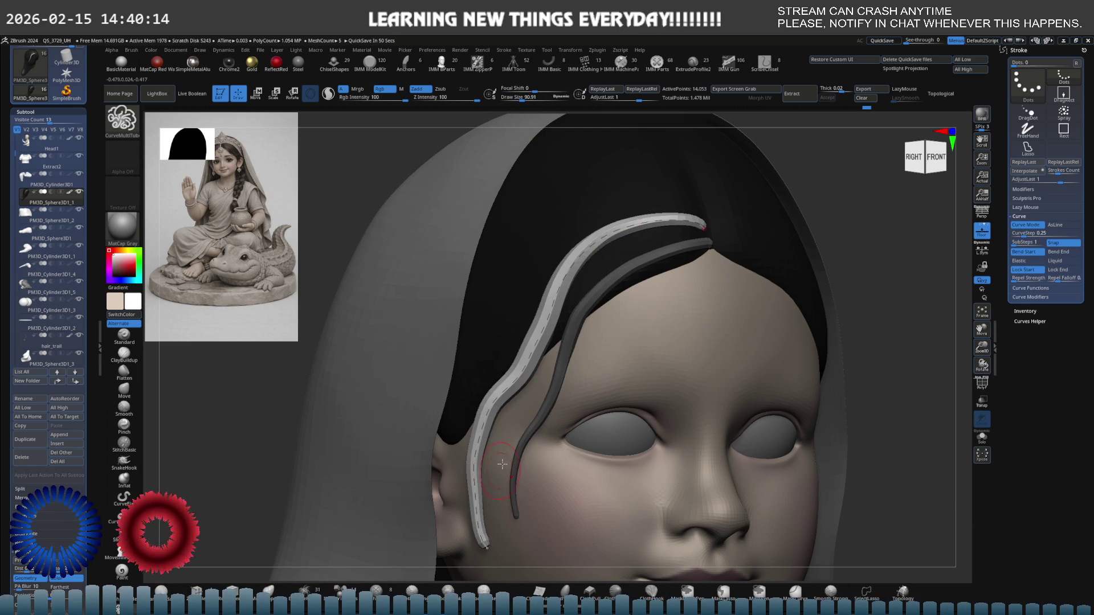
{"action": "left_click_drag", "start_coordinate": [399, 433], "coordinate": [598, 330]}
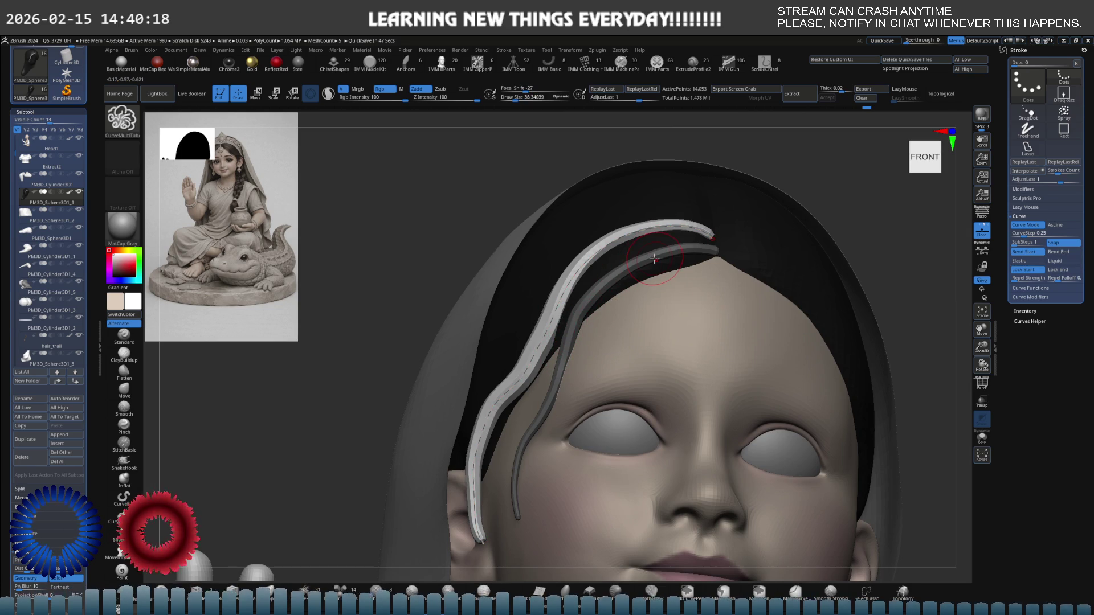
{"action": "key", "text": "ctrl+z"}
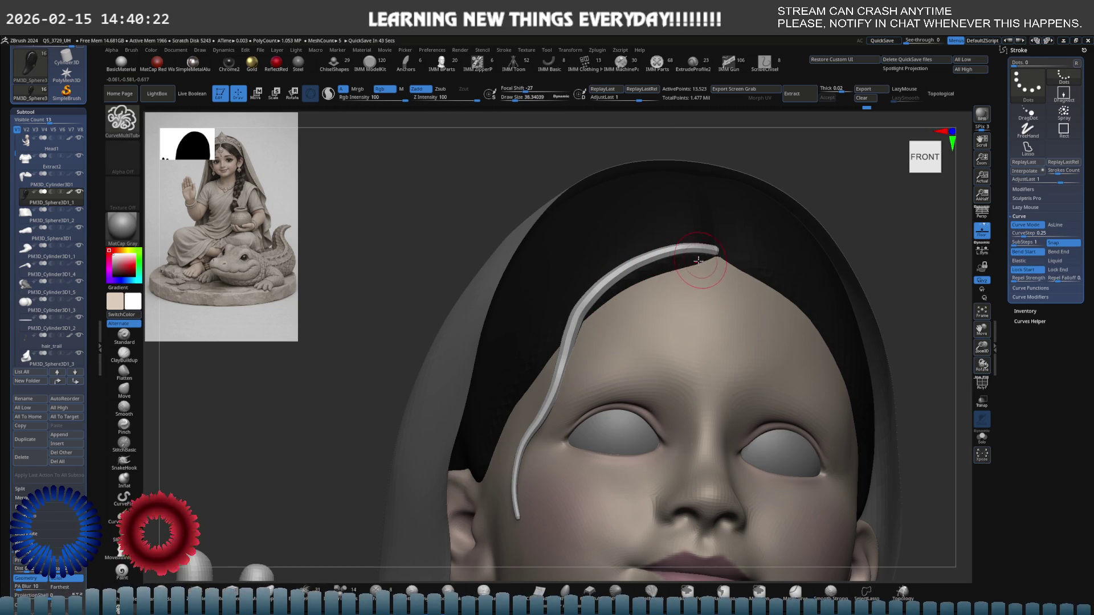
{"action": "key", "text": "bracketleft"}
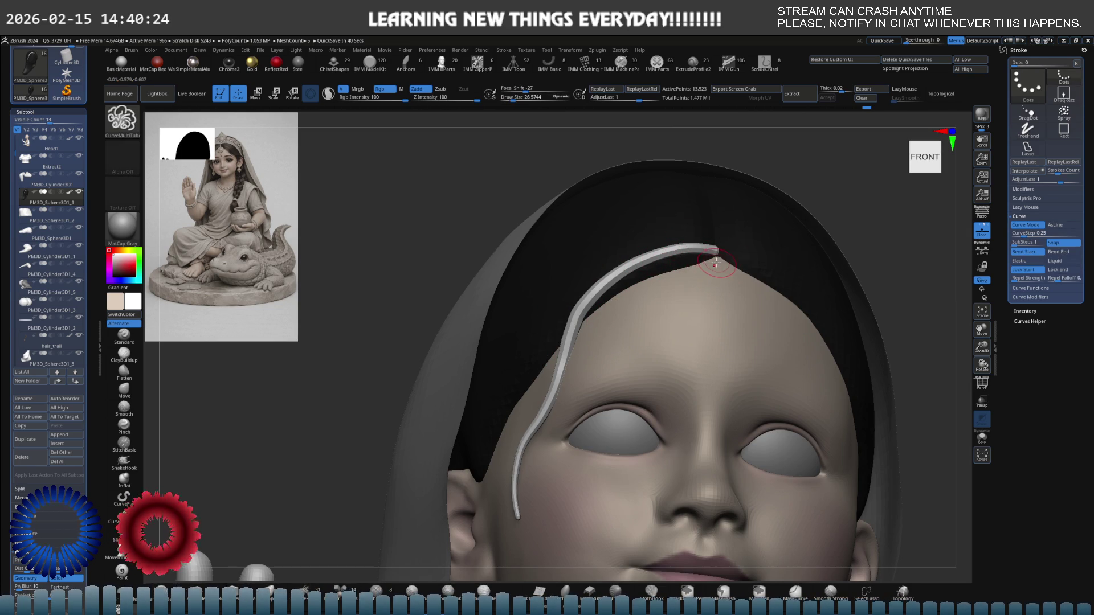
{"action": "left_click_drag", "start_coordinate": [531, 420], "coordinate": [531, 419]}
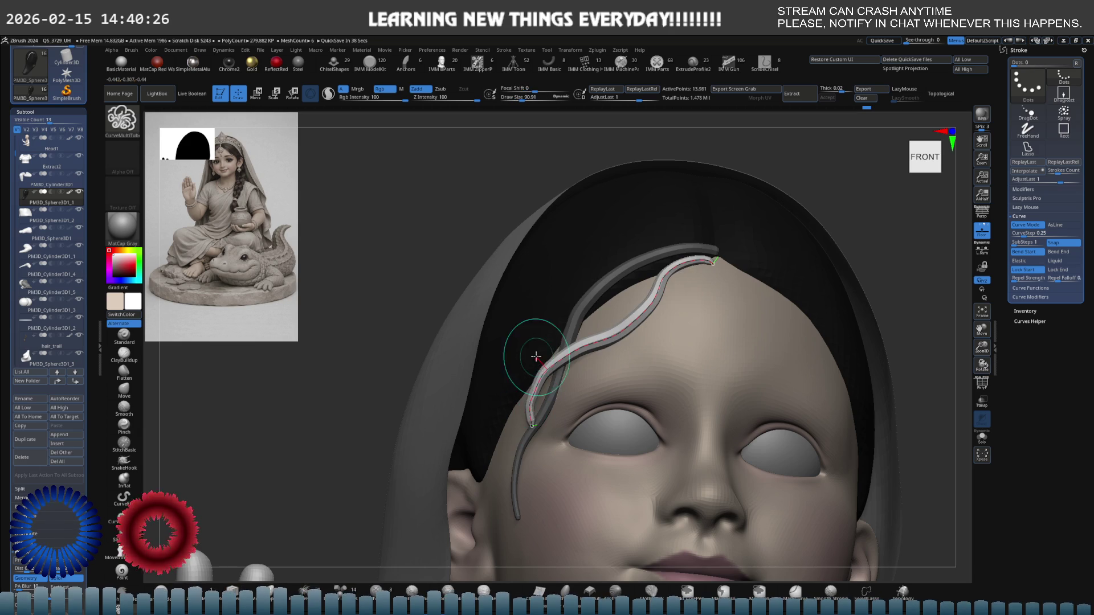
{"action": "right_click_drag", "start_coordinate": [581, 314], "coordinate": [612, 314]}
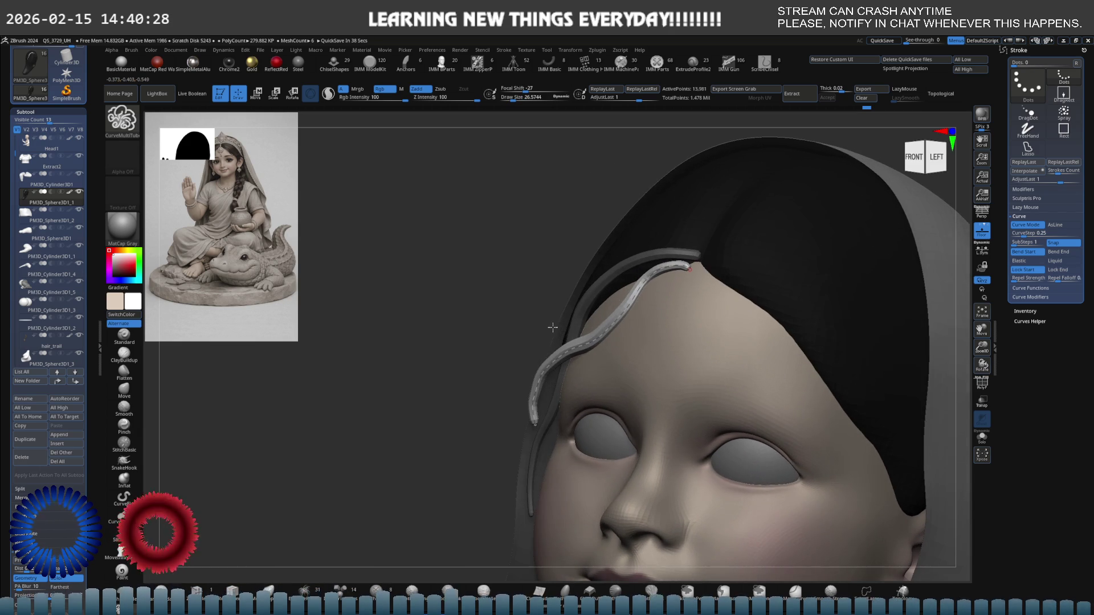
{"action": "left_click", "coordinate": [501, 411]}
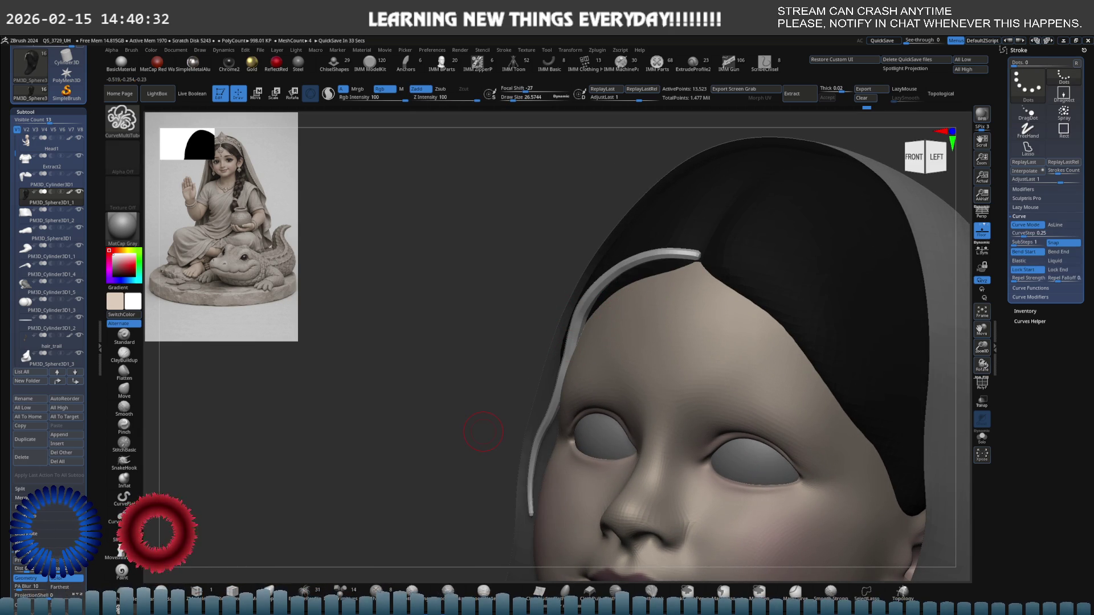
{"action": "left_click", "coordinate": [406, 50]}
{"action": "left_click", "coordinate": [433, 75]}
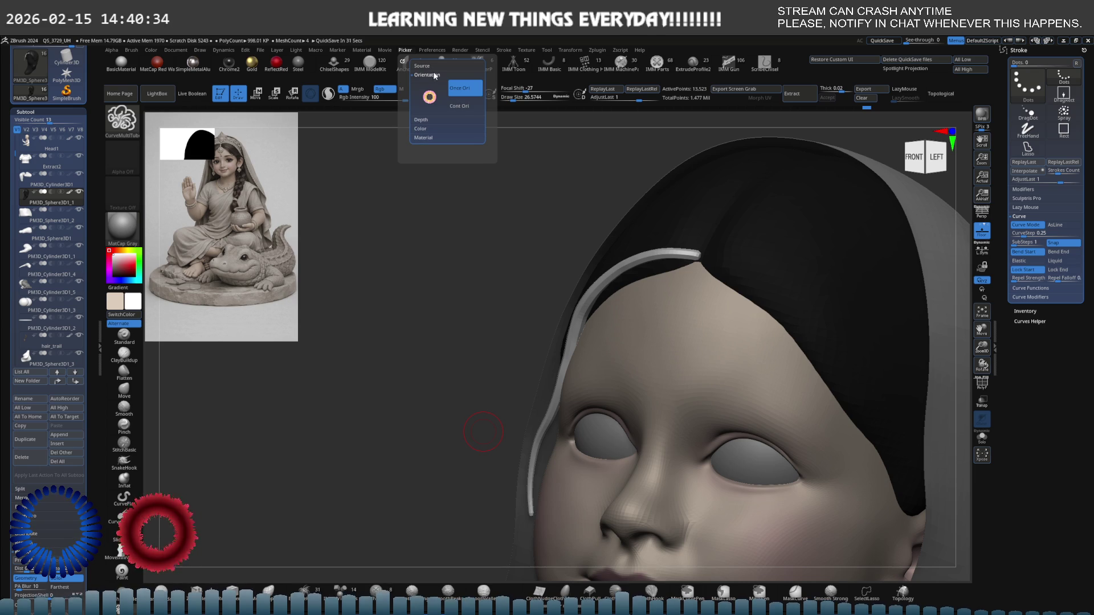
- Enable continuous depth picking (Cont Z) and draw a tube strand down along the hairline
{"action": "left_click", "coordinate": [439, 66]}
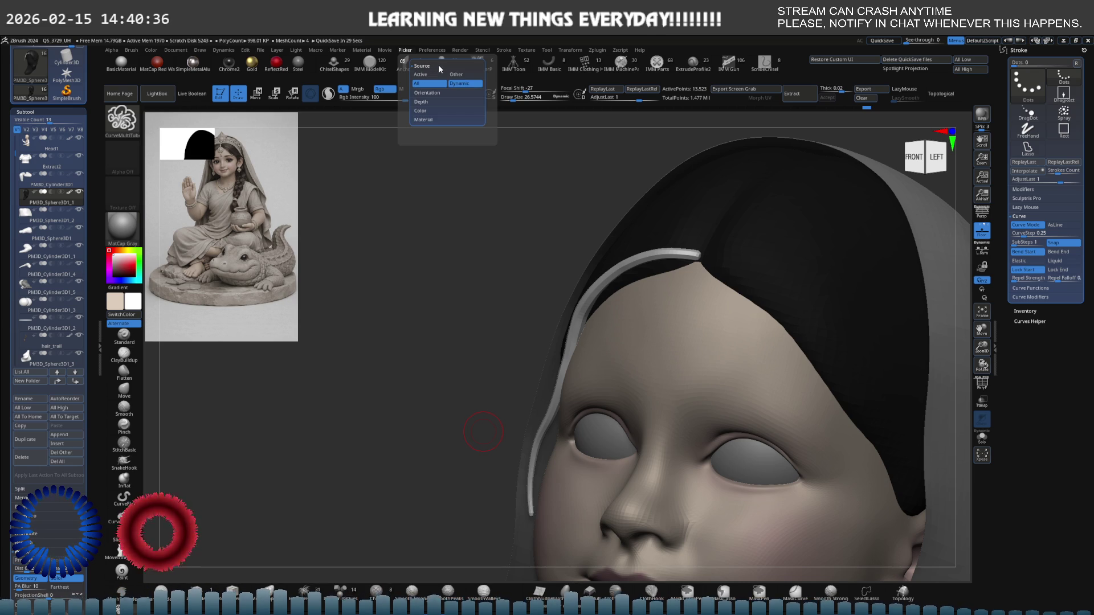
{"action": "left_click", "coordinate": [430, 103]}
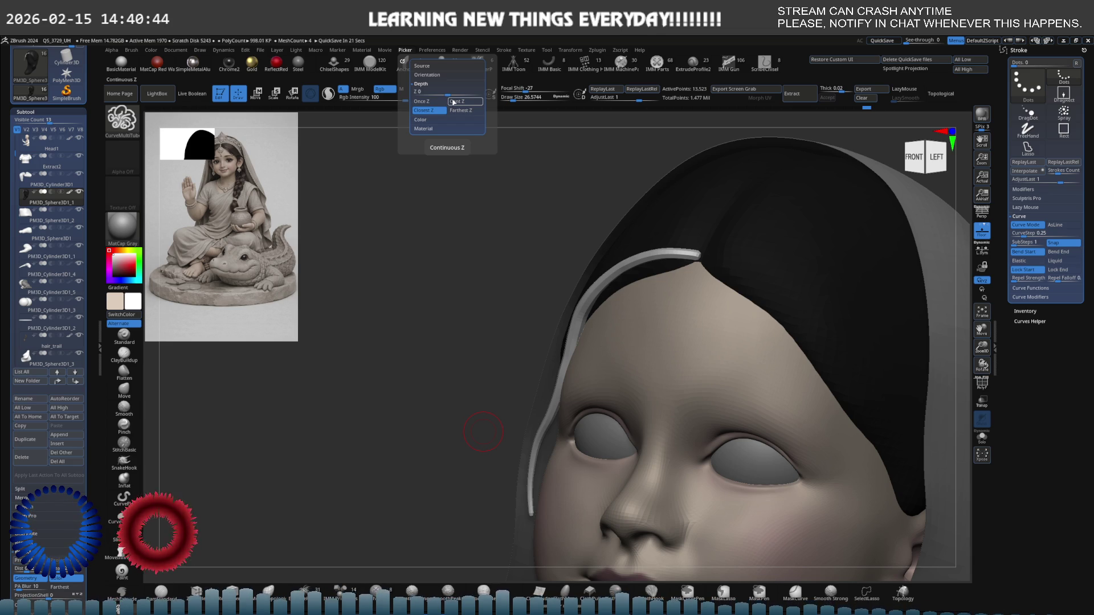
{"action": "left_click", "coordinate": [456, 103]}
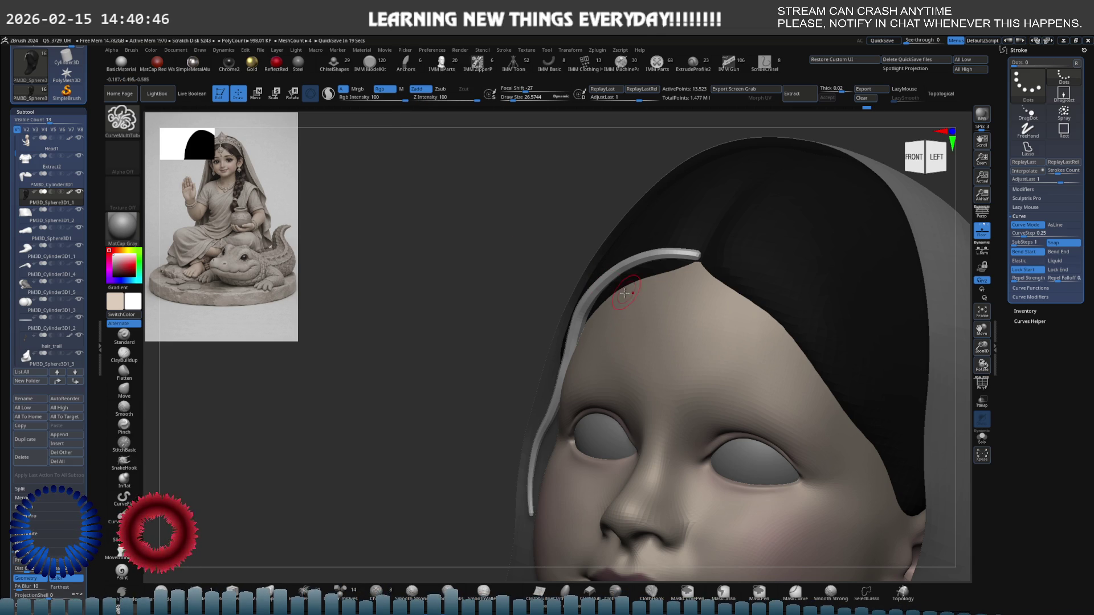
{"action": "right_click_drag", "start_coordinate": [623, 285], "coordinate": [659, 279]}
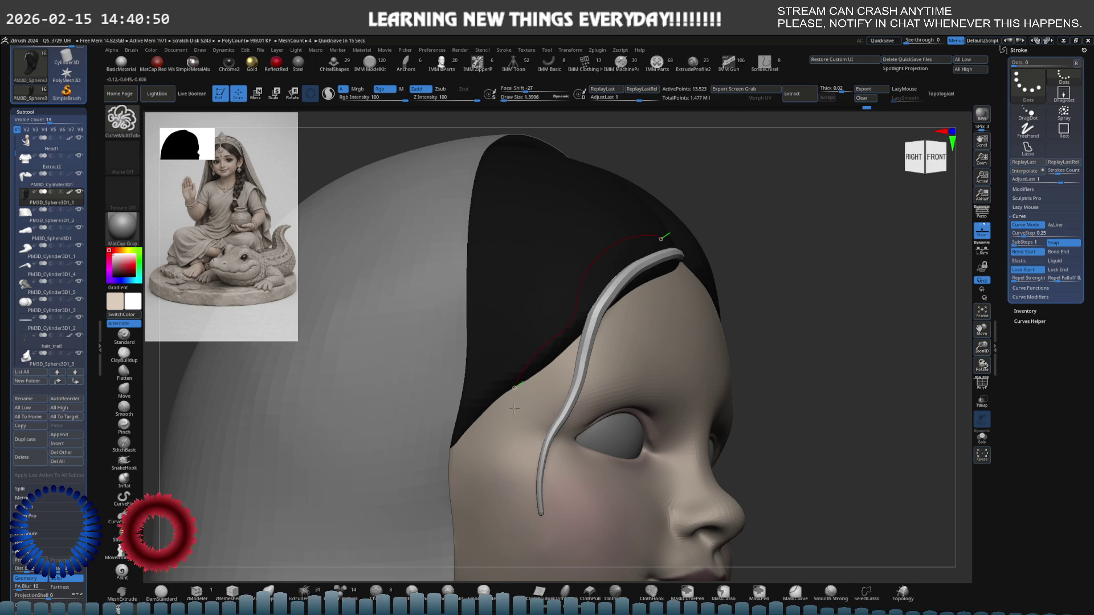
{"action": "left_click_drag", "start_coordinate": [512, 393], "coordinate": [514, 522]}
{"action": "key", "text": "s"}
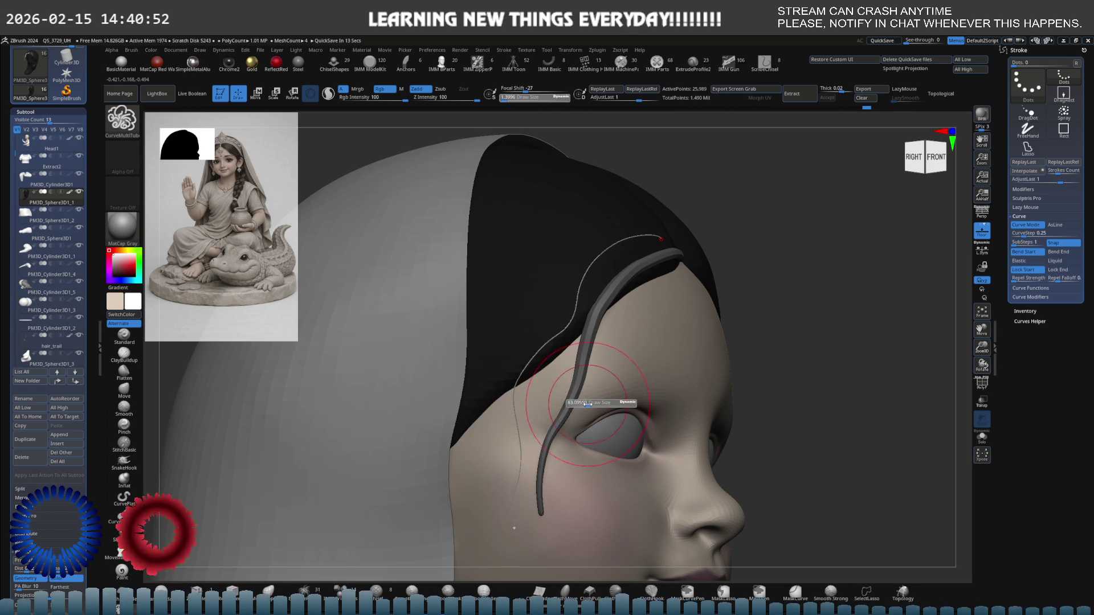
{"action": "left_click_drag", "start_coordinate": [587, 404], "coordinate": [590, 403]}
- Rebuild the tube at Draw Size about 35.8 and extend its lower end toward the cheek
{"action": "right_click_drag", "start_coordinate": [575, 399], "coordinate": [546, 391]}
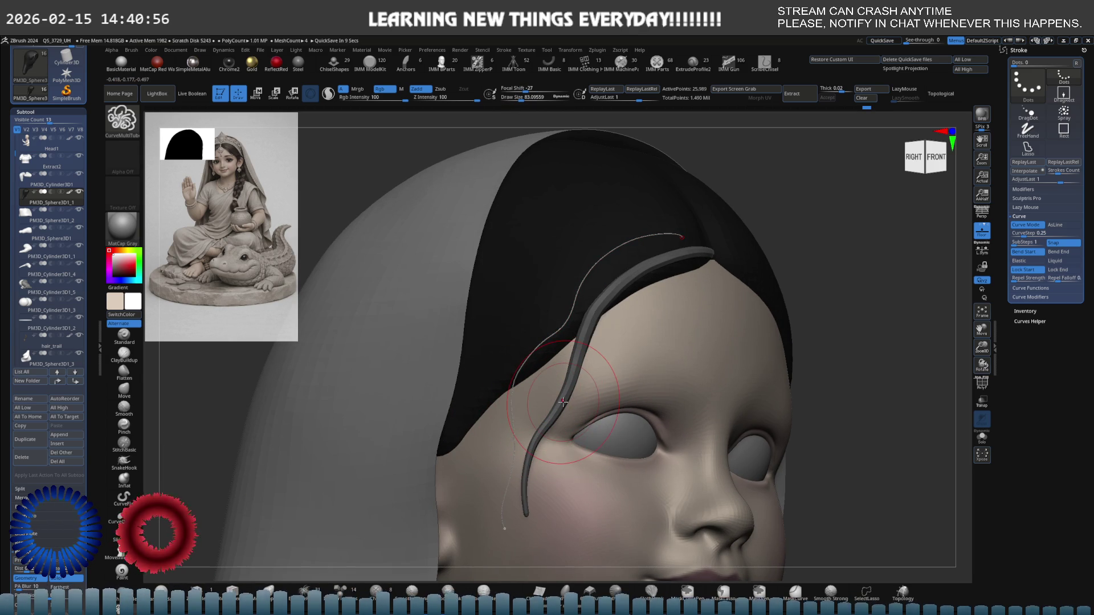
{"action": "right_click_drag", "start_coordinate": [620, 374], "coordinate": [612, 351]}
{"action": "left_click", "coordinate": [658, 272]}
{"action": "key", "text": "bracketleft"}
{"action": "key", "text": "bracketleft"}
{"action": "key", "text": "bracketleft"}
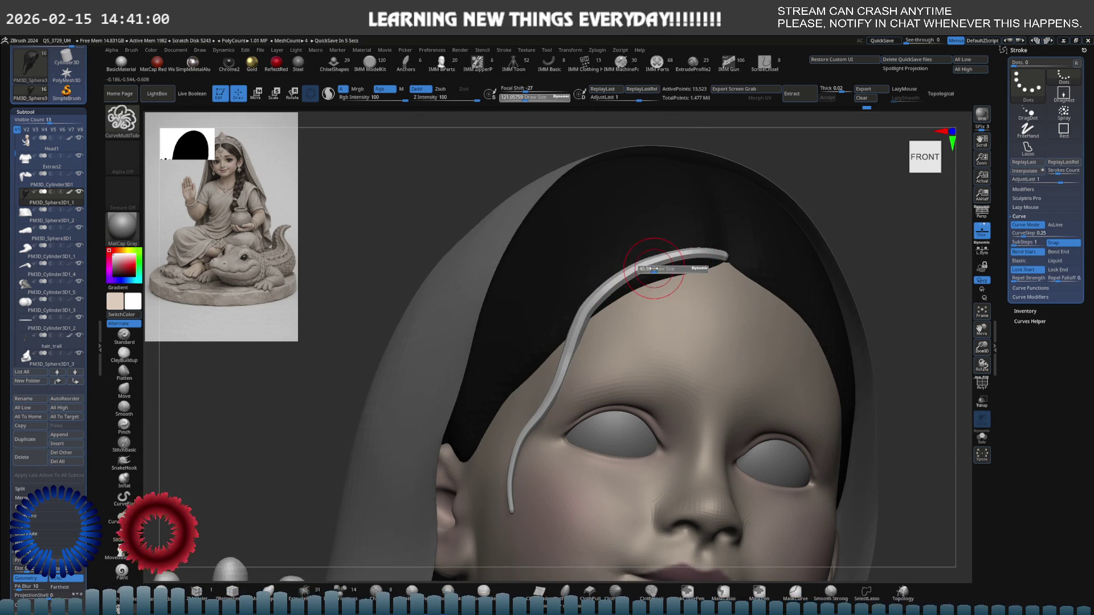
{"action": "key", "text": "s"}
{"action": "left_click_drag", "start_coordinate": [643, 247], "coordinate": [644, 247]}
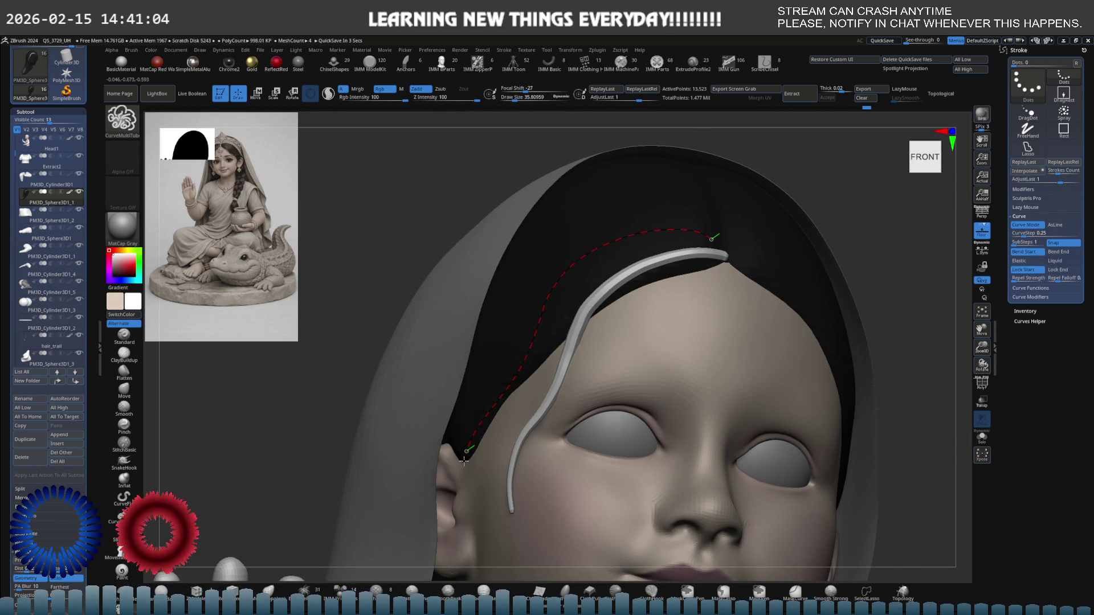
{"action": "left_click_drag", "start_coordinate": [466, 455], "coordinate": [463, 464]}
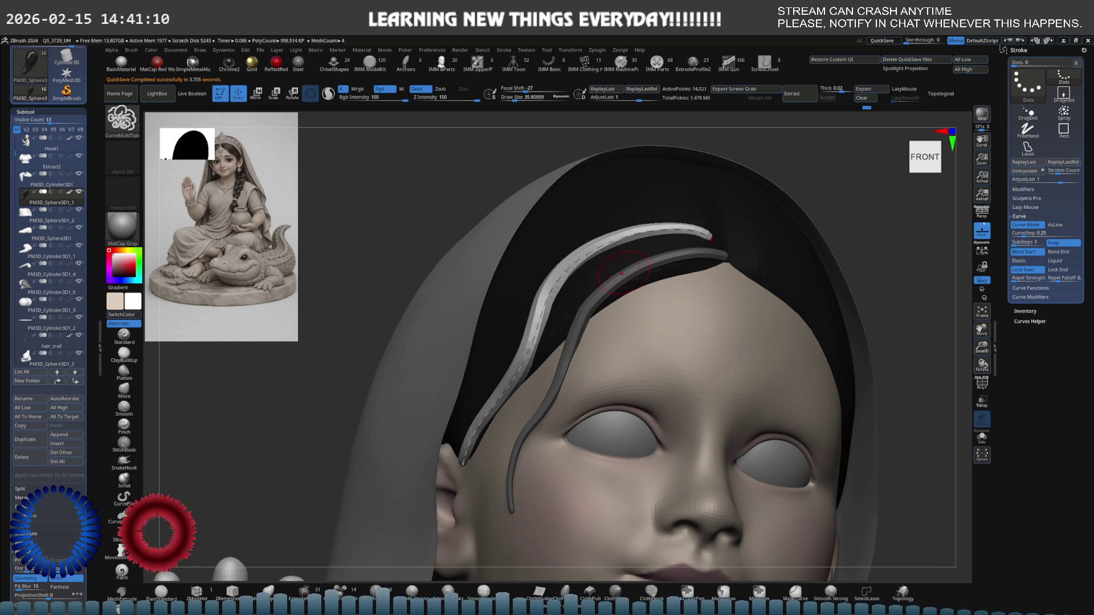
{"action": "mouse_move", "coordinate": [613, 298]}
{"action": "right_mouse_down"}
{"action": "mouse_move", "coordinate": [575, 296]}
{"action": "mouse_move", "coordinate": [588, 292]}
{"action": "right_mouse_up"}
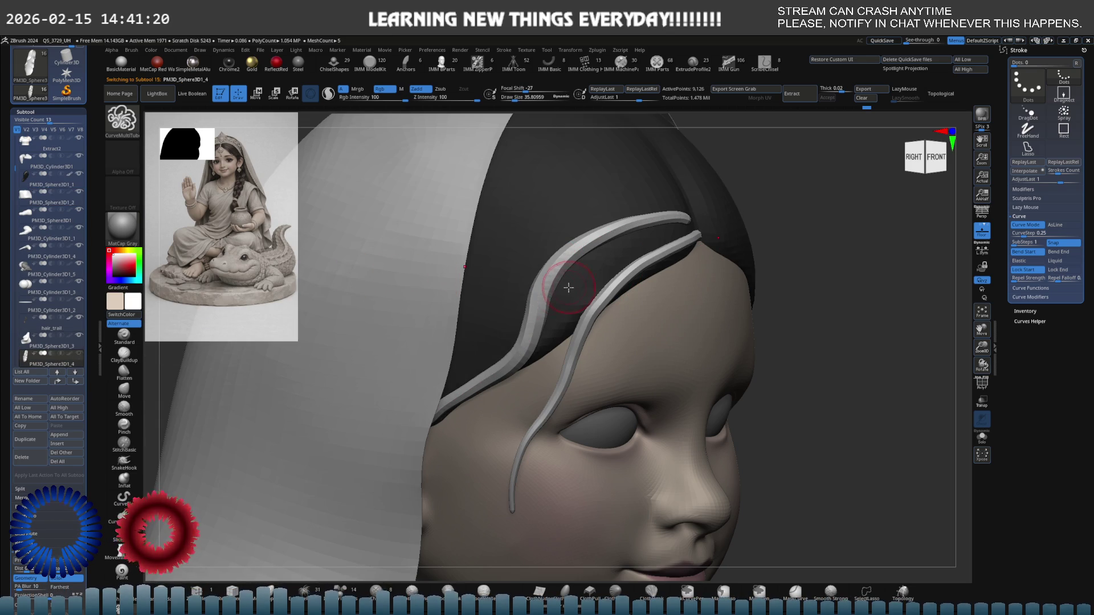
{"action": "left_click", "coordinate": [543, 293], "text": "alt"}
- Lay a strand back toward the ear, smooth its upper part, and commit it
{"action": "left_click_drag", "start_coordinate": [543, 294], "coordinate": [680, 307], "text": "alt"}
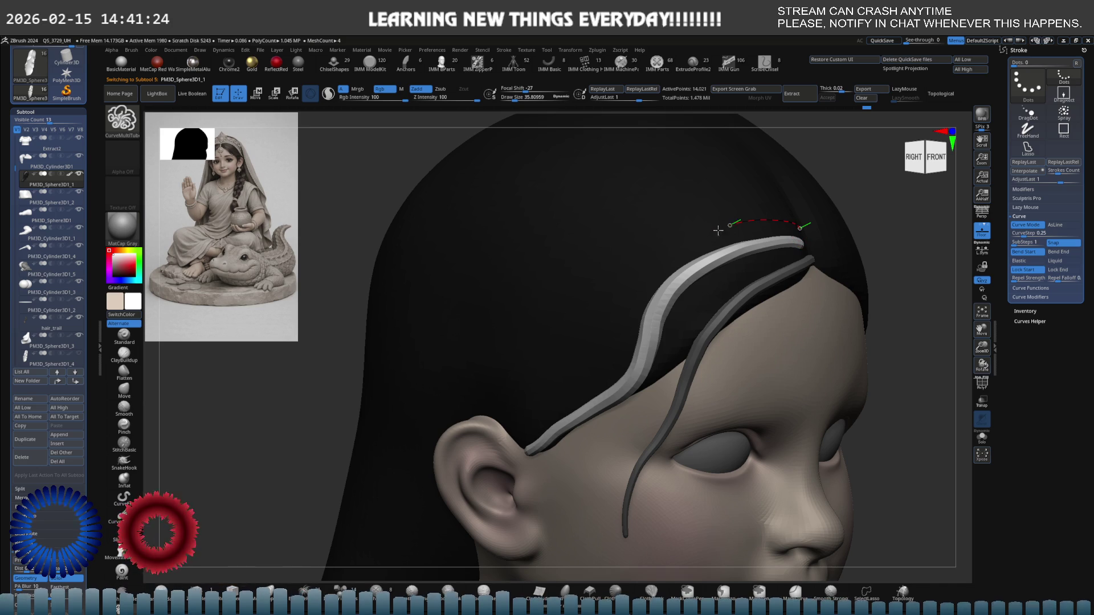
{"action": "left_click_drag", "start_coordinate": [423, 459], "coordinate": [425, 455]}
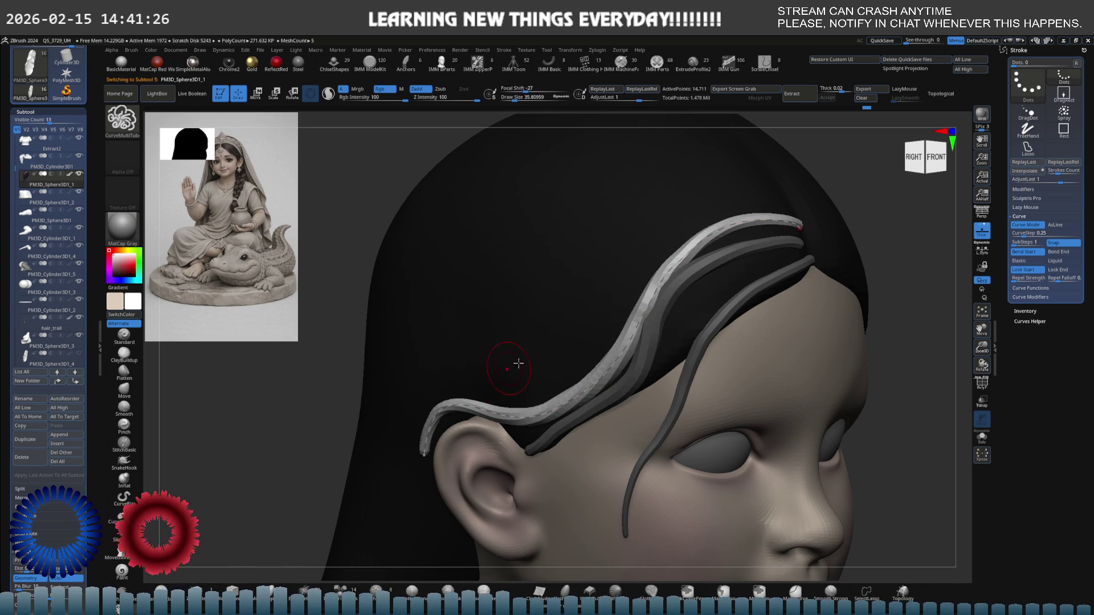
{"action": "mouse_move", "coordinate": [546, 322]}
{"action": "right_mouse_down"}
{"action": "mouse_move", "coordinate": [539, 303]}
{"action": "mouse_move", "coordinate": [574, 301]}
{"action": "mouse_move", "coordinate": [569, 324]}
{"action": "mouse_move", "coordinate": [579, 313]}
{"action": "right_mouse_up"}
{"action": "left_click_drag", "start_coordinate": [665, 261], "coordinate": [659, 294], "text": "shift"}
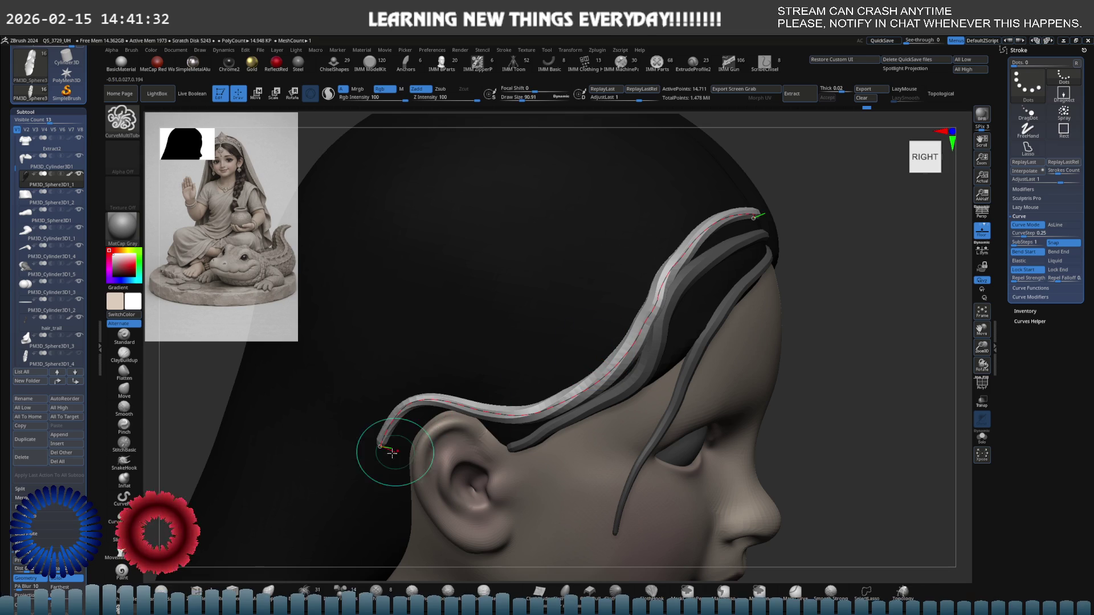
{"action": "left_click_drag", "start_coordinate": [383, 445], "coordinate": [387, 430]}
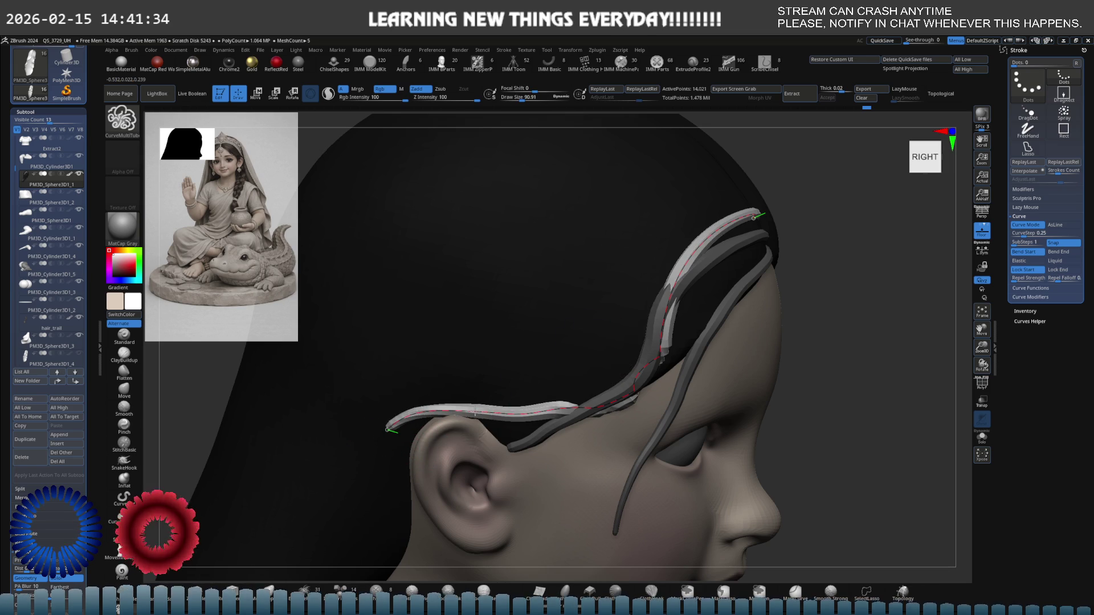
{"action": "left_click", "coordinate": [659, 290], "text": "shift"}
{"action": "left_click_drag", "start_coordinate": [659, 291], "coordinate": [652, 325], "text": "alt"}
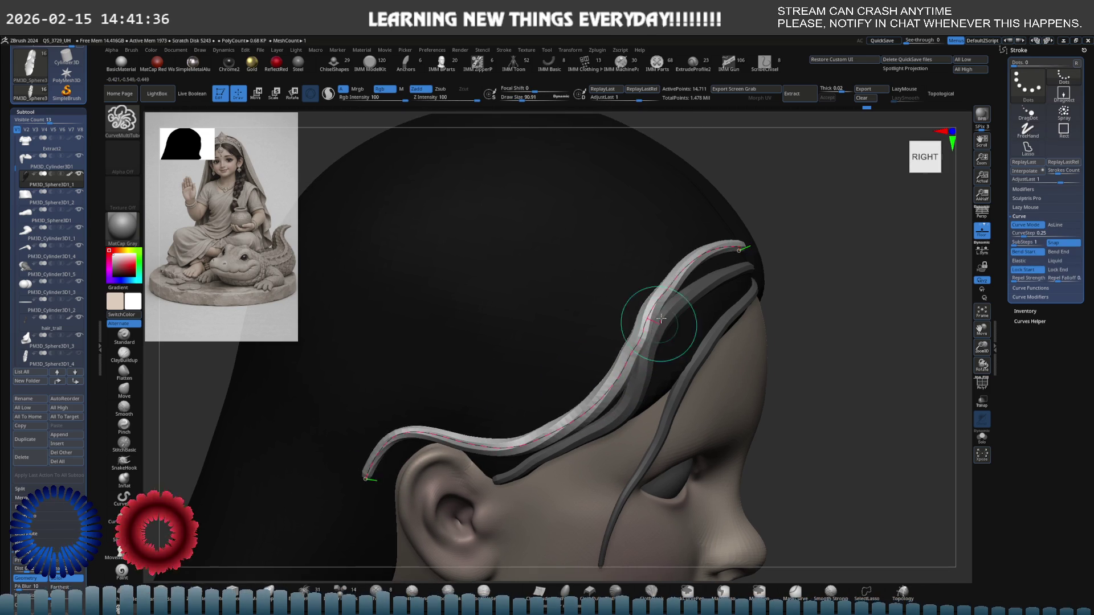
- Try further strands toward the ear along the hairline, undoing the unwanted ones
{"action": "right_click_drag", "start_coordinate": [714, 265], "coordinate": [769, 242]}
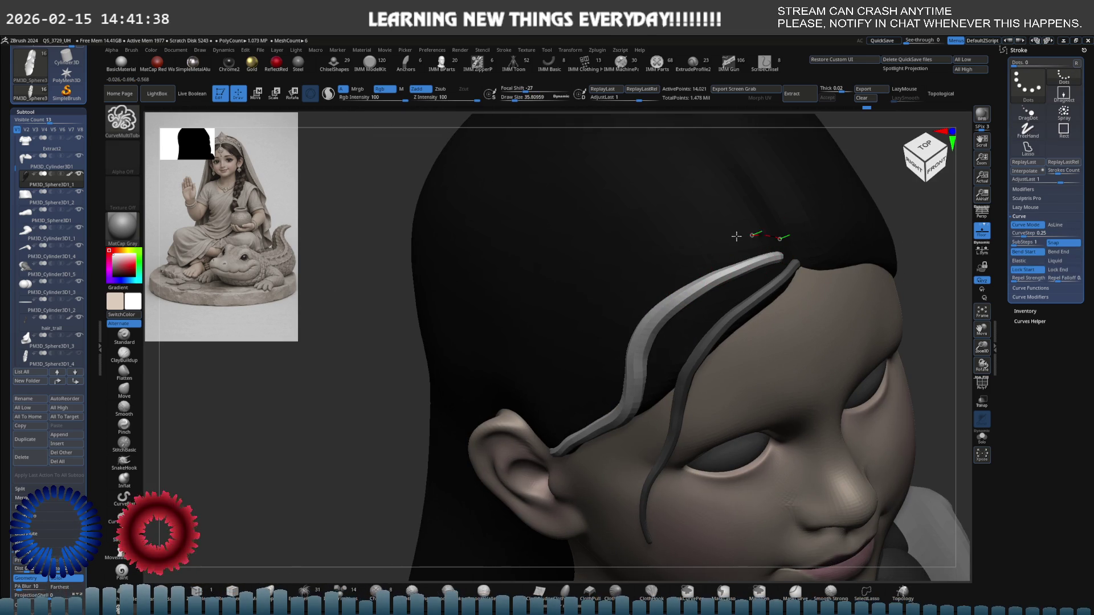
{"action": "left_click_drag", "start_coordinate": [483, 400], "coordinate": [485, 399]}
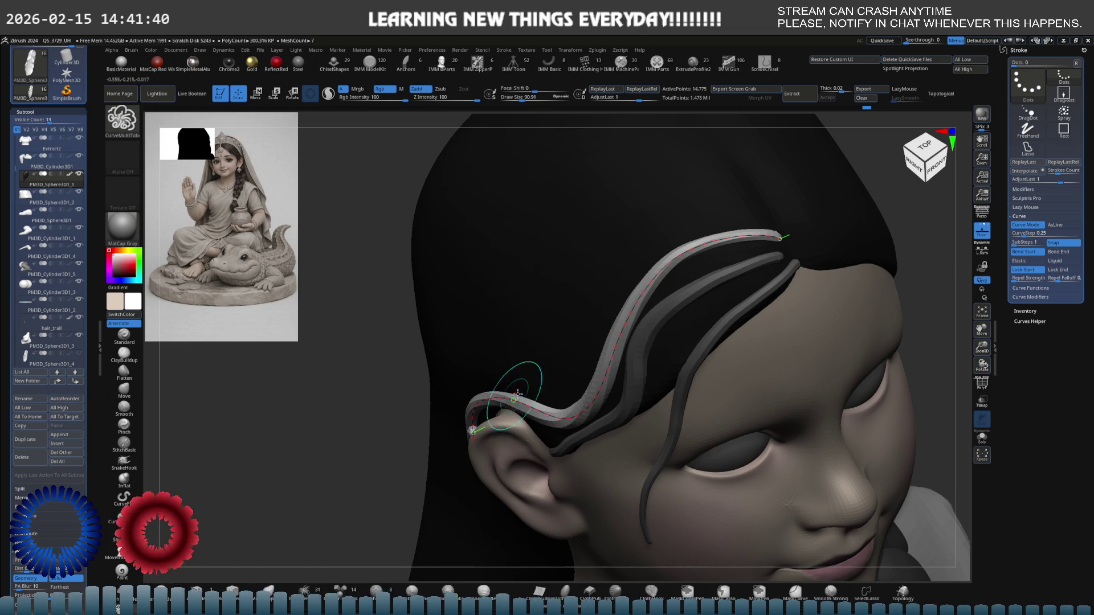
{"action": "right_click_drag", "start_coordinate": [578, 320], "coordinate": [618, 269], "text": "shift"}
{"action": "key", "text": "ctrl+z"}
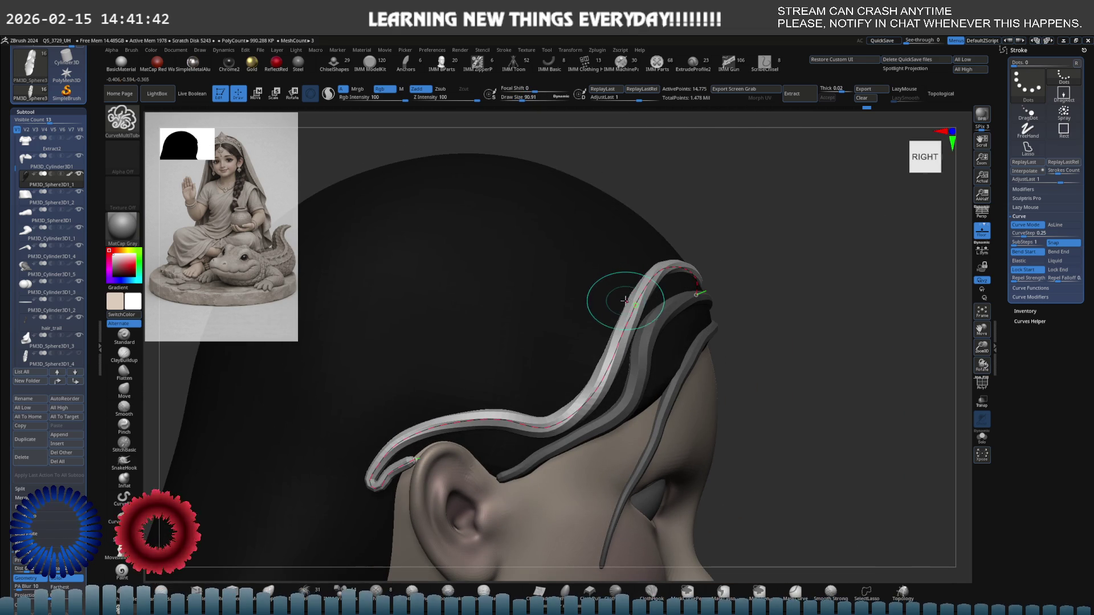
{"action": "key", "text": "ctrl+z"}
{"action": "key", "text": "ctrl+z"}
{"action": "key", "text": "ctrl+z"}
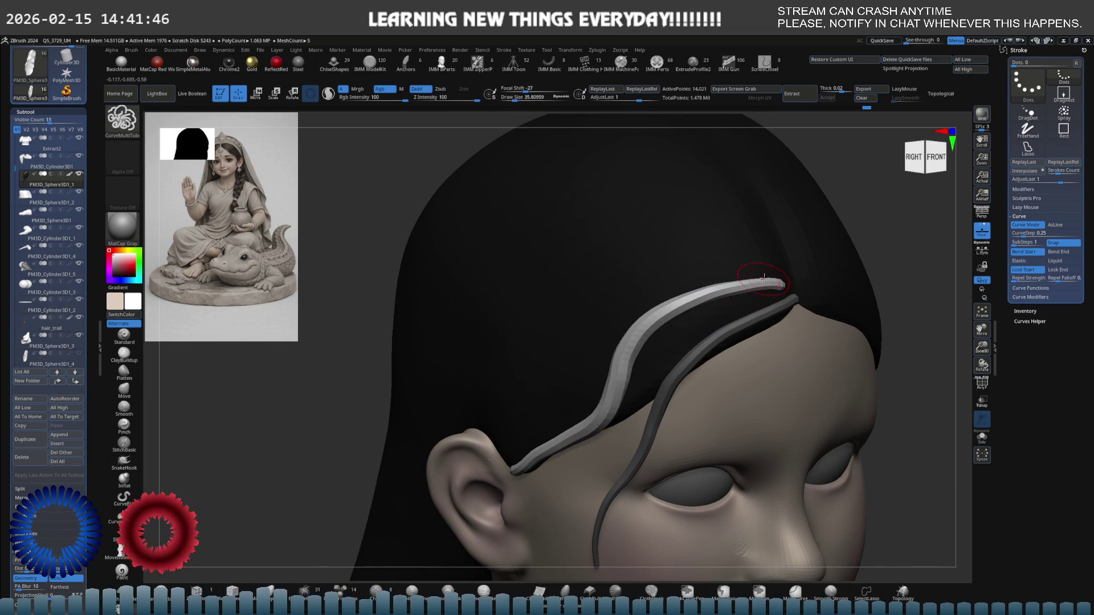
{"action": "left_click", "coordinate": [475, 406]}
{"action": "mouse_move", "coordinate": [503, 378]}
{"action": "right_mouse_down"}
{"action": "mouse_move", "coordinate": [547, 342]}
{"action": "mouse_move", "coordinate": [530, 357]}
{"action": "right_mouse_up"}
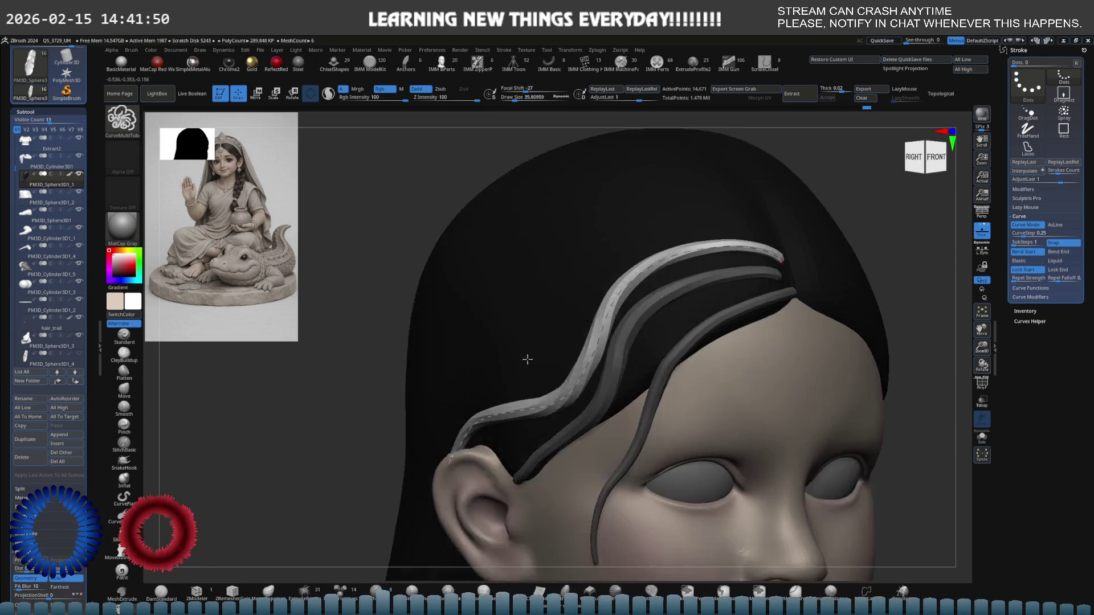
{"action": "key", "text": "ctrl+z"}
{"action": "key", "text": "ctrl+z"}
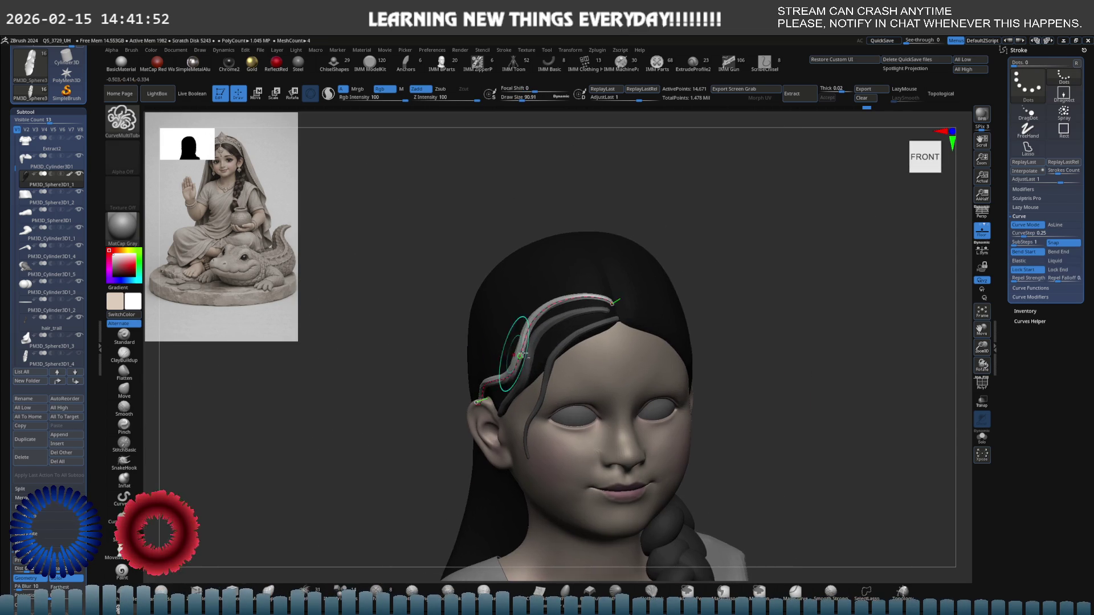
- Redo the hairline strand edits and reduce Draw Size to about 33
{"action": "key", "text": "ctrl+shift+z"}
{"action": "key", "text": "ctrl+shift+z"}
{"action": "key", "text": "ctrl+shift+z"}
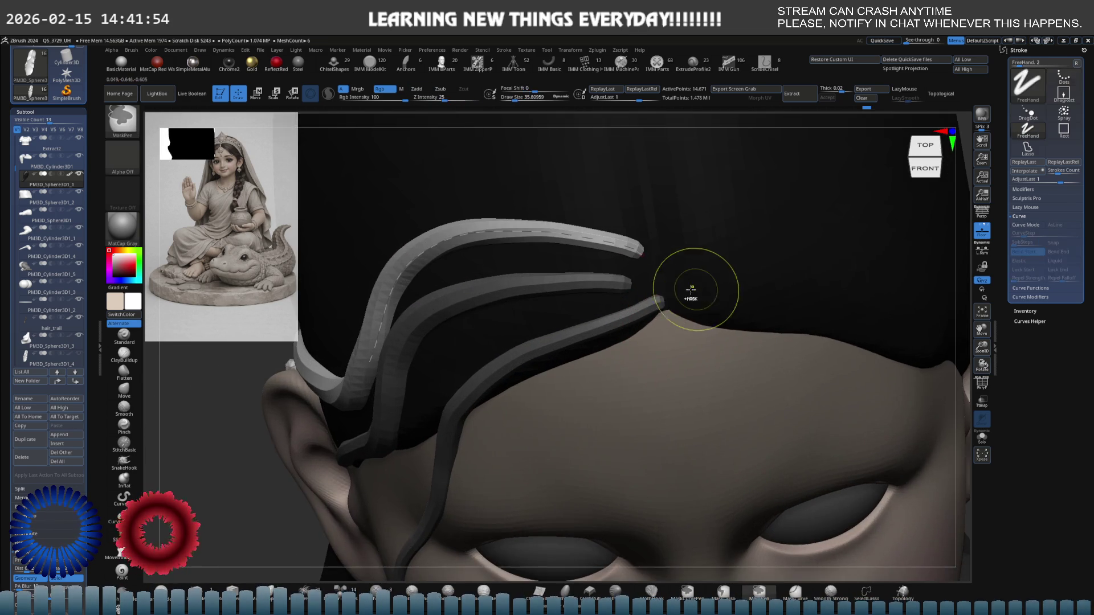
{"action": "key", "text": "ctrl+shift+z"}
{"action": "key", "text": "ctrl+shift+z"}
{"action": "key", "text": "ctrl+shift+z"}
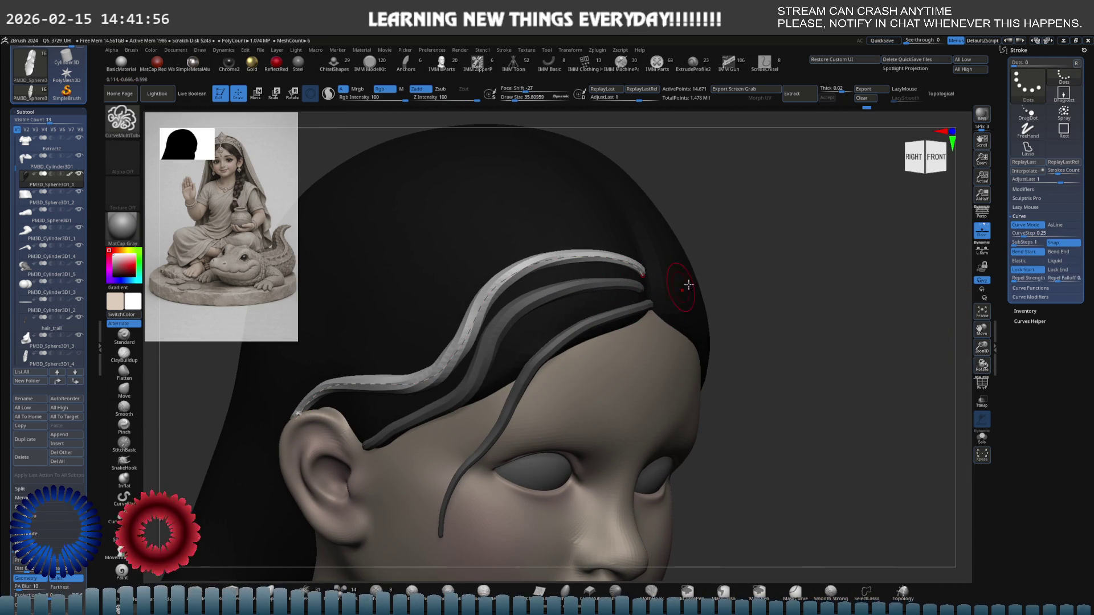
{"action": "left_click_drag", "start_coordinate": [702, 289], "coordinate": [725, 288]}
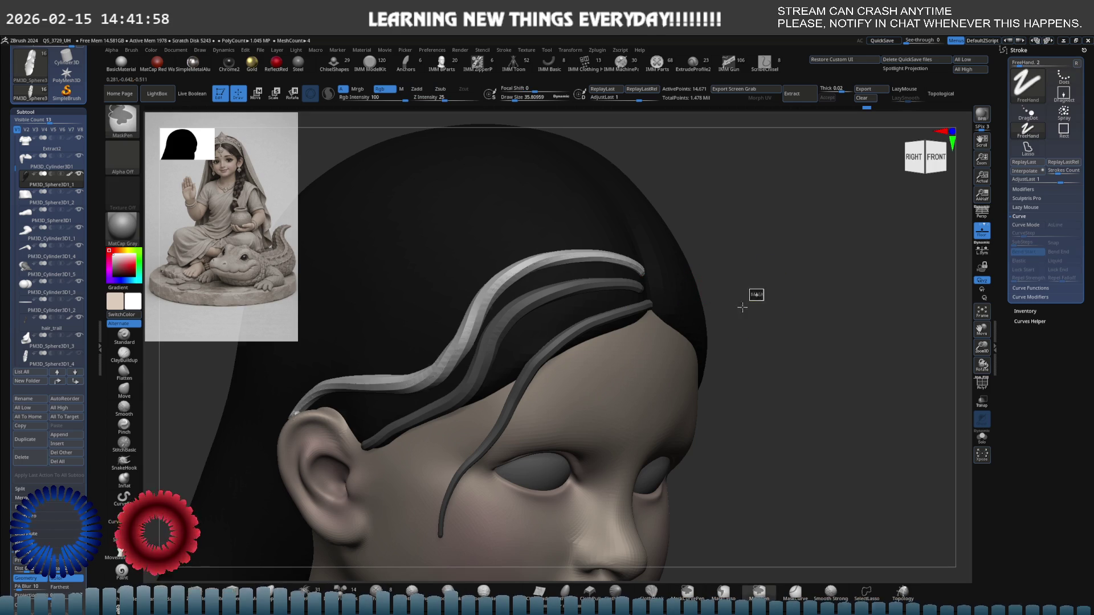
{"action": "key", "text": "ctrl+shift+z"}
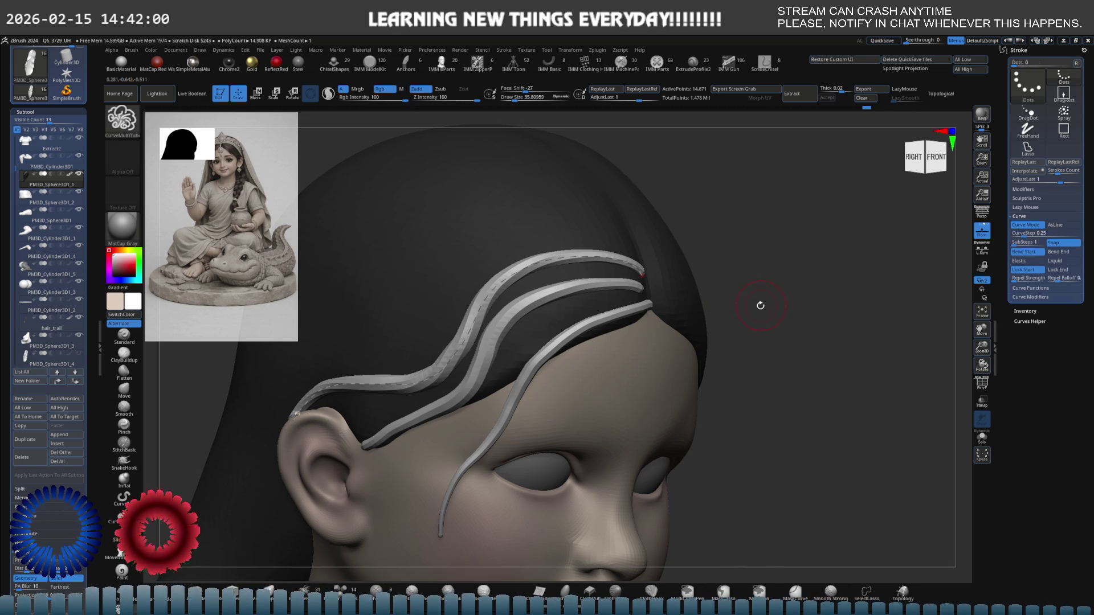
{"action": "key", "text": "s"}
{"action": "left_click_drag", "start_coordinate": [672, 309], "coordinate": [659, 296]}
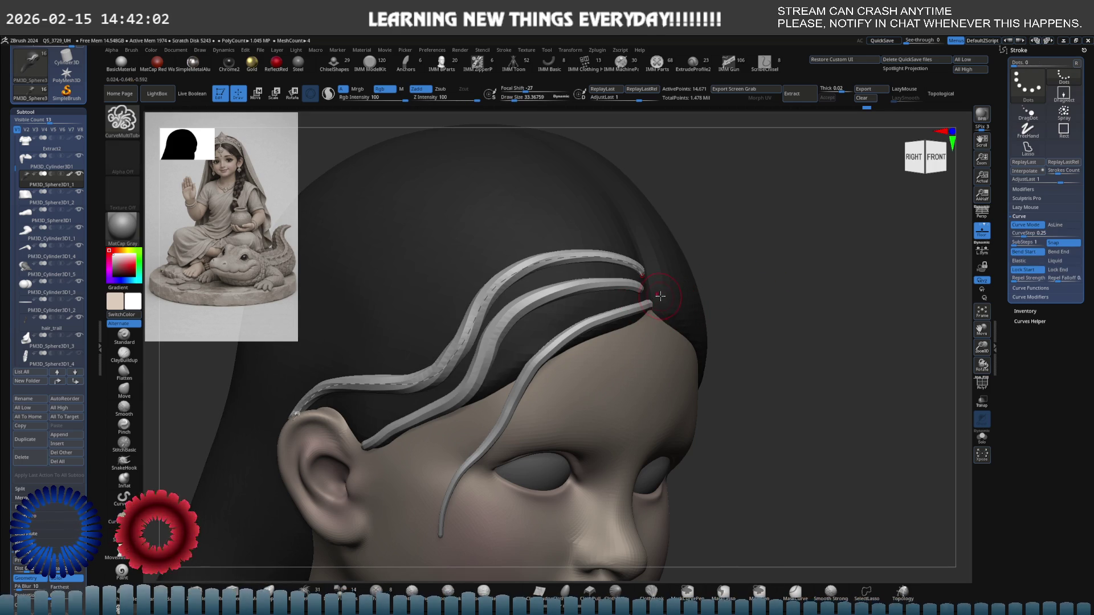
- Reshape the top strand's curve, undoing the kinked edit to restore its editable curve
{"action": "left_click", "coordinate": [633, 295]}
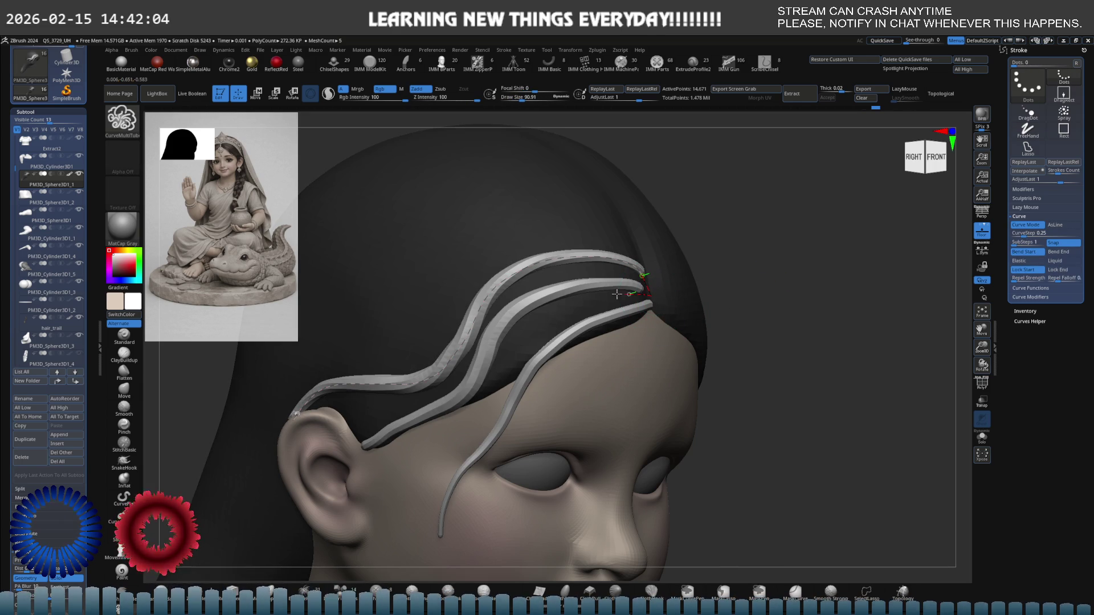
{"action": "key", "text": "ctrl+z"}
{"action": "key", "text": "ctrl+z"}
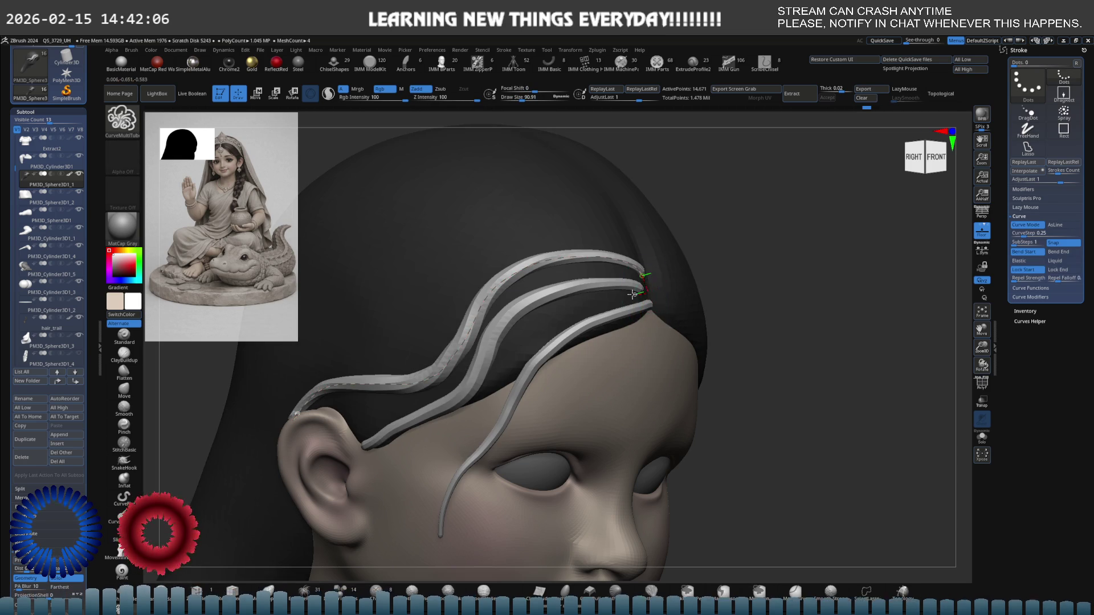
{"action": "key", "text": "s"}
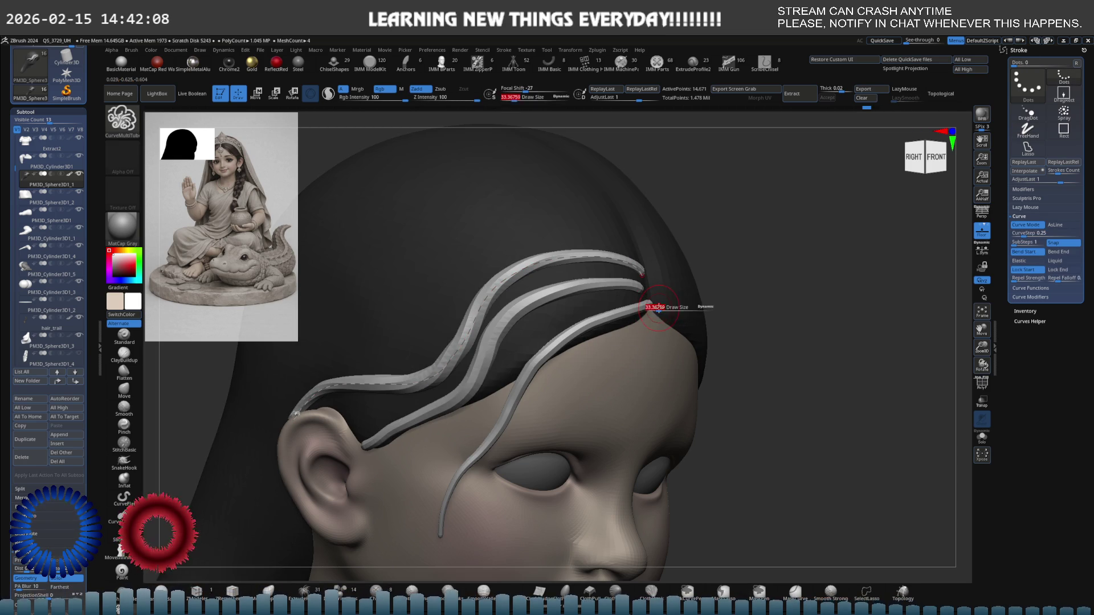
{"action": "key", "text": "ctrl+z"}
{"action": "key", "text": "ctrl+z"}
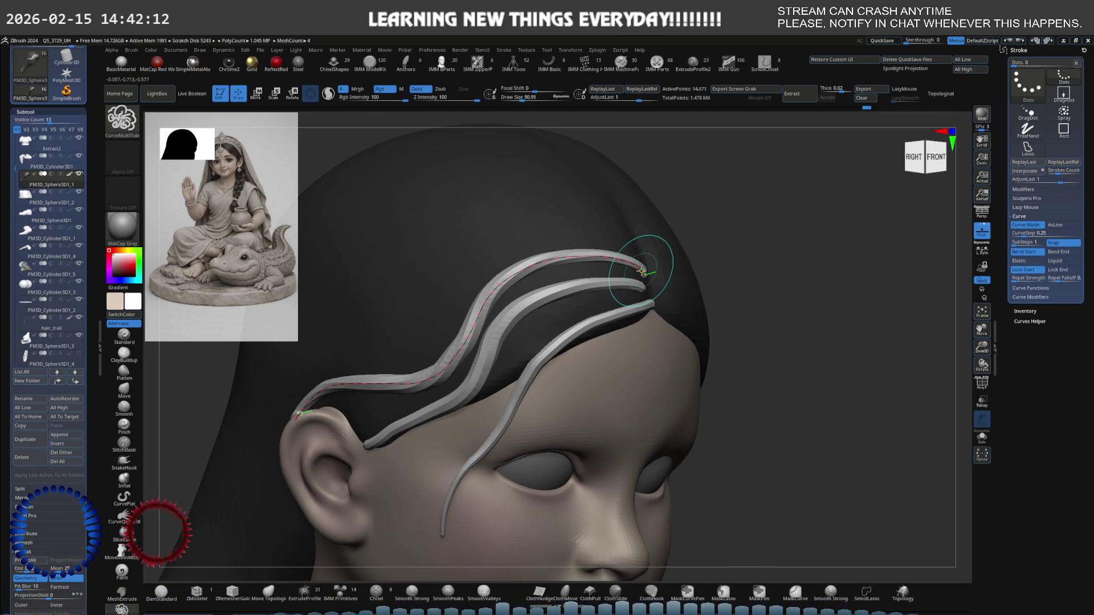
{"action": "left_click_drag", "start_coordinate": [646, 268], "coordinate": [642, 273]}
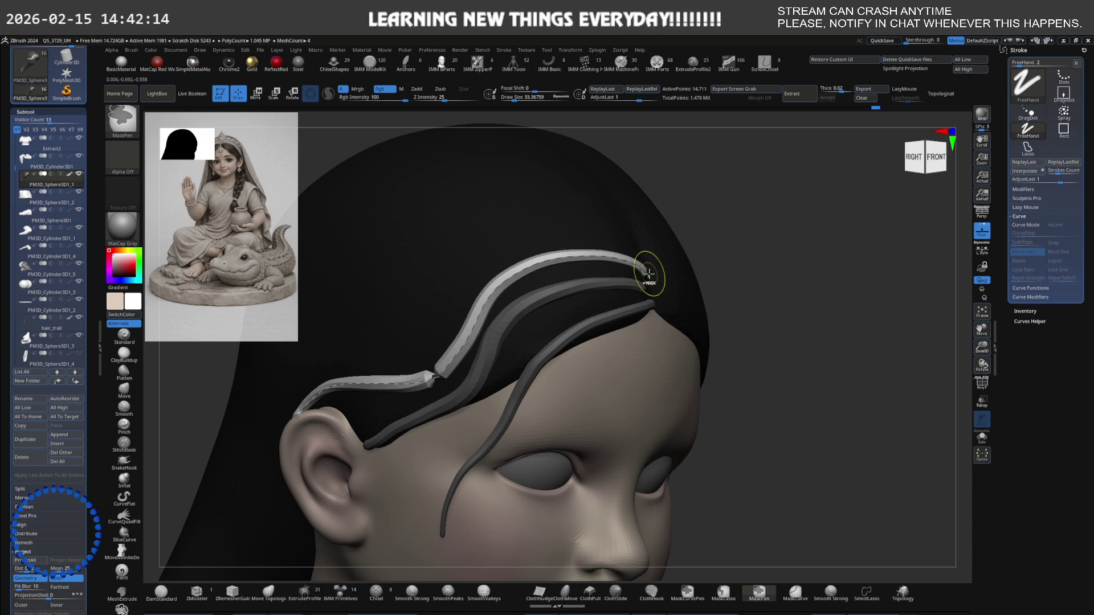
{"action": "key", "text": "ctrl+z"}
{"action": "key", "text": "ctrl+z"}
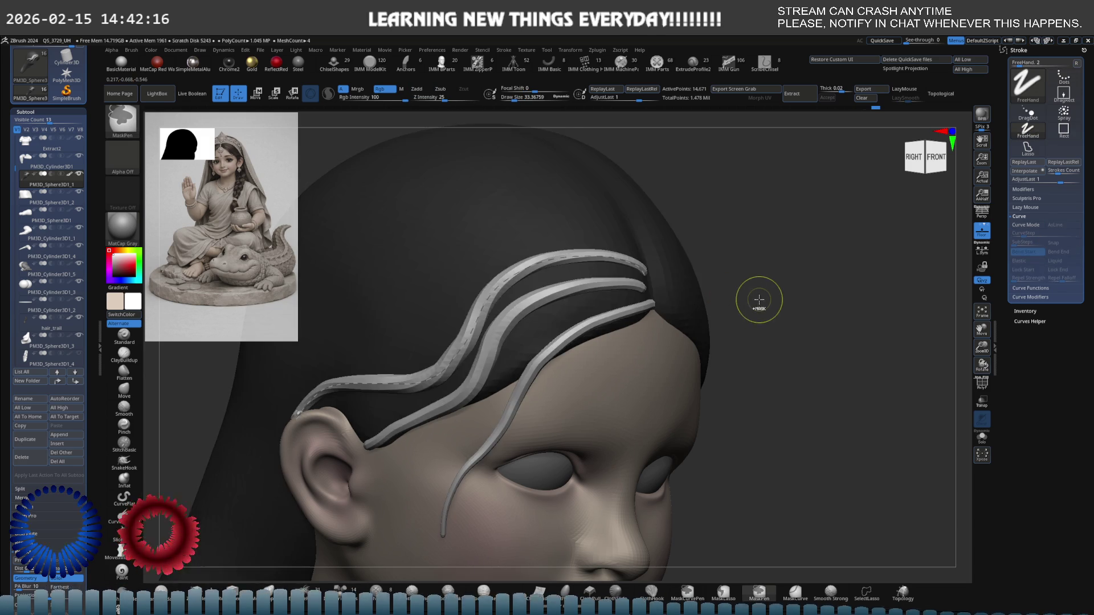
{"action": "key", "text": "ctrl+z"}
{"action": "key", "text": "ctrl+z"}
{"action": "key", "text": "ctrl+z"}
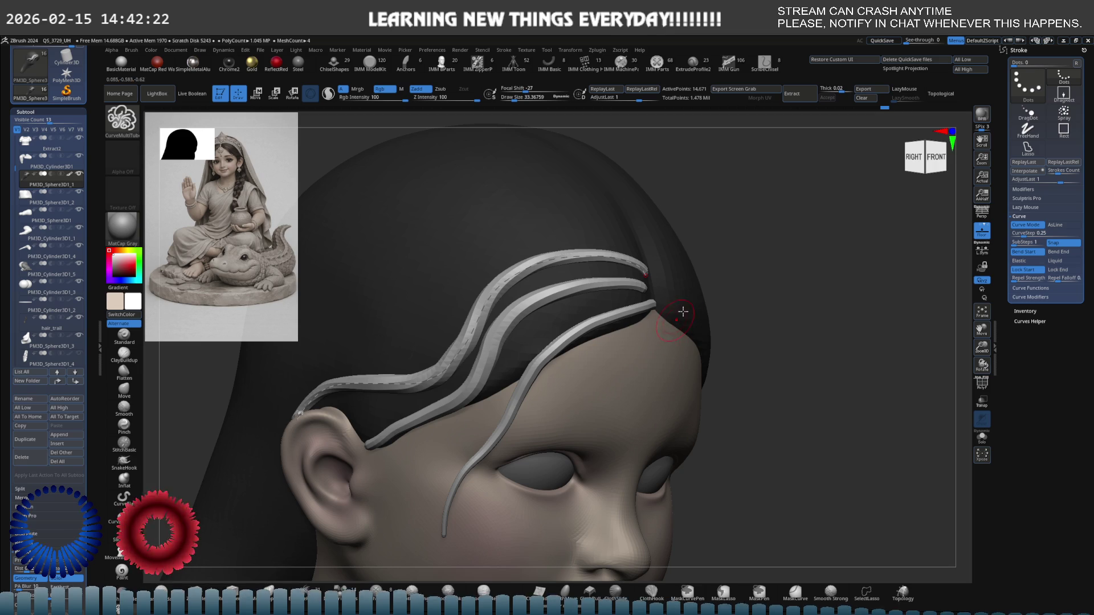
{"action": "mouse_move", "coordinate": [682, 297]}
{"action": "left_mouse_down"}
{"action": "mouse_move", "coordinate": [738, 305]}
{"action": "mouse_move", "coordinate": [647, 264]}
{"action": "mouse_move", "coordinate": [550, 250]}
{"action": "left_mouse_up"}
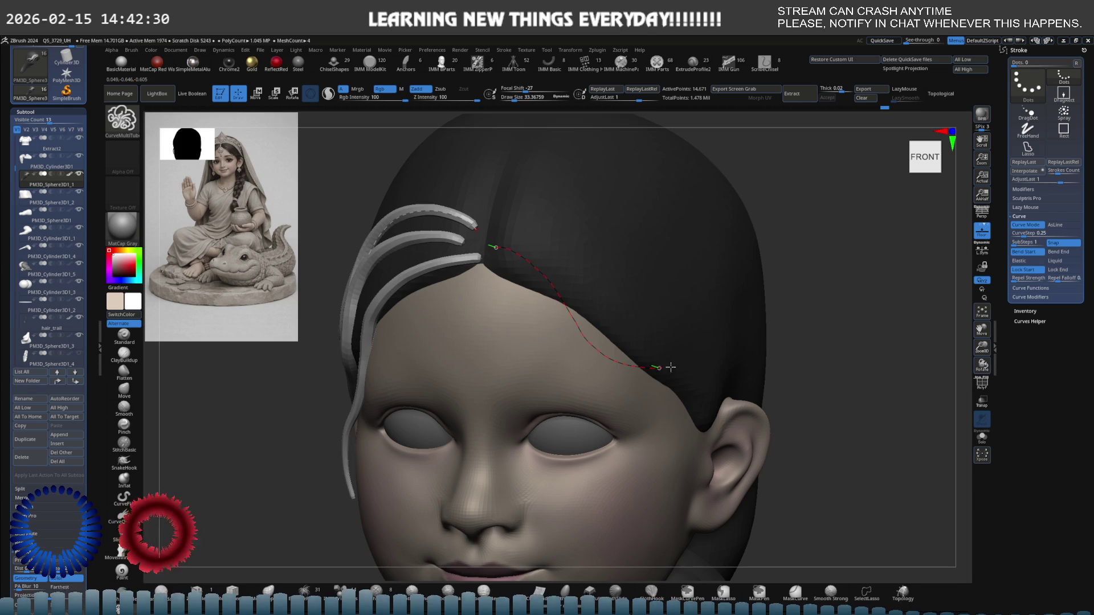
- Draw a new strand curve across the forehead and turn it into a hair tube
{"action": "left_click_drag", "start_coordinate": [665, 367], "coordinate": [707, 370]}
{"action": "mouse_move", "coordinate": [706, 371]}
{"action": "right_mouse_down"}
{"action": "mouse_move", "coordinate": [704, 300]}
{"action": "mouse_move", "coordinate": [683, 331]}
{"action": "mouse_move", "coordinate": [713, 360]}
{"action": "right_mouse_up"}
{"action": "scroll", "coordinate": [730, 340], "scroll_direction": "down", "scroll_amount": 3}
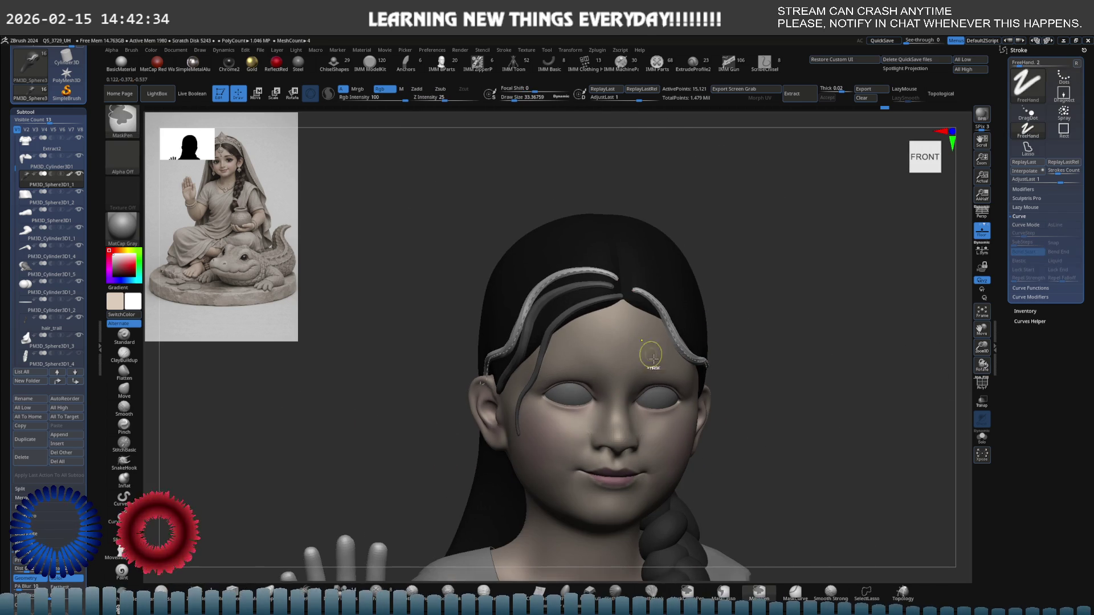
{"action": "right_click_drag", "start_coordinate": [570, 357], "coordinate": [592, 353]}
{"action": "scroll", "coordinate": [547, 340], "scroll_direction": "up", "scroll_amount": 4}
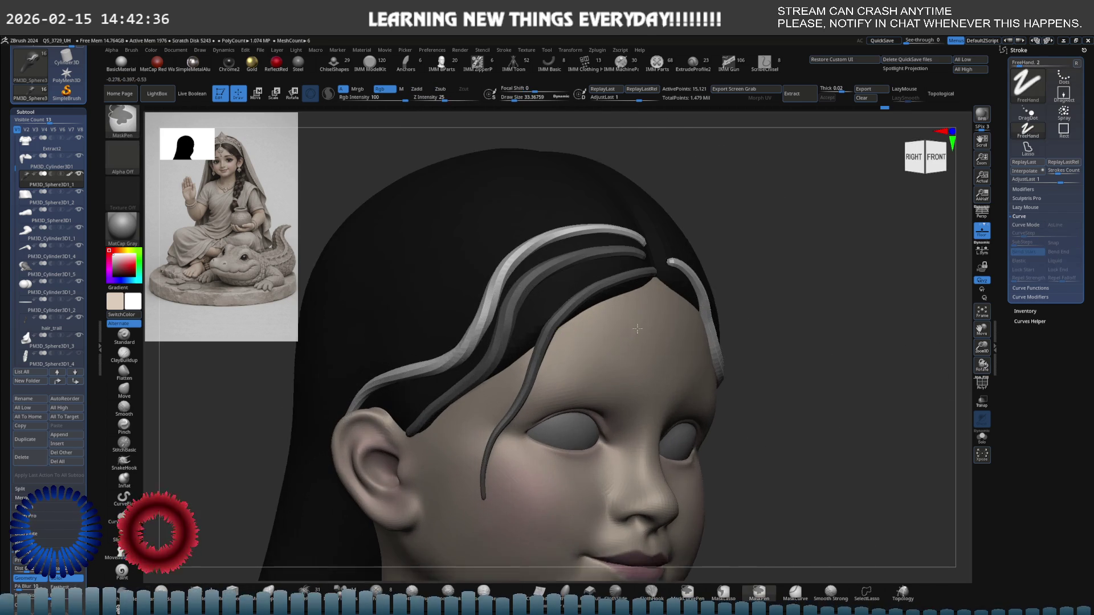
- Toggle PolyF on and off to check the strands' polygroups and wireframe, then view the side
{"action": "key", "text": "shift+f"}
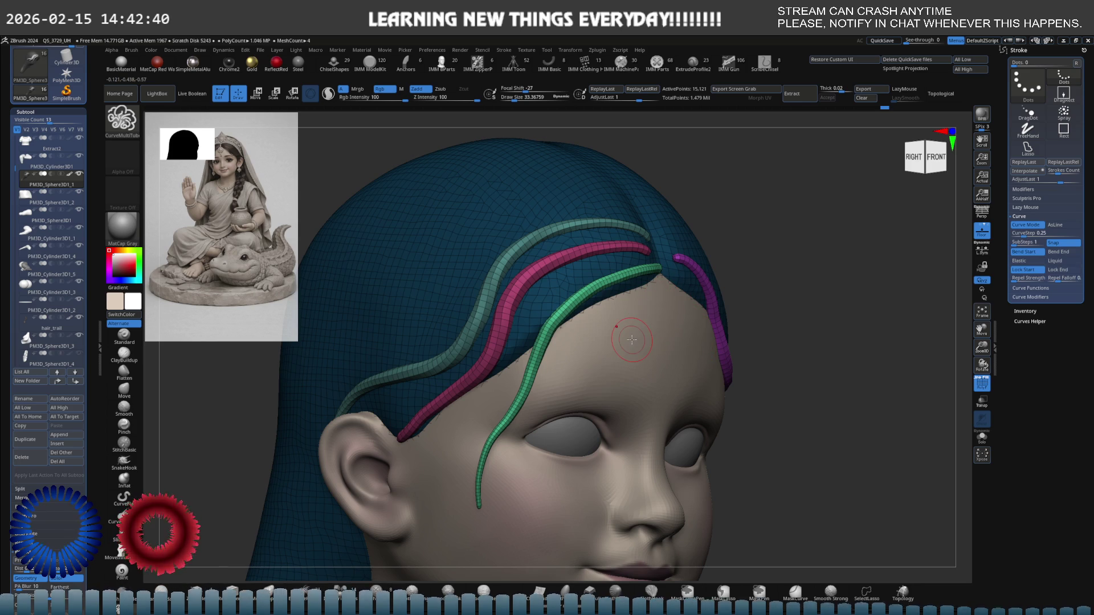
{"action": "scroll", "coordinate": [653, 324], "scroll_direction": "up", "scroll_amount": 2}
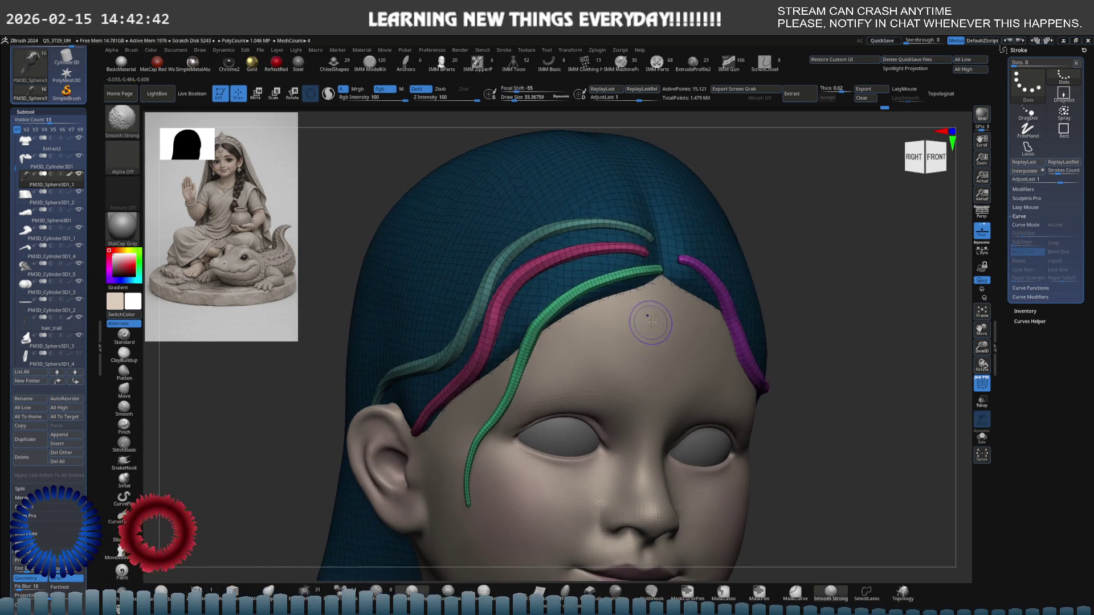
{"action": "key", "text": "shift+f"}
{"action": "scroll", "coordinate": [659, 300], "scroll_direction": "down", "scroll_amount": 4}
{"action": "mouse_move", "coordinate": [638, 308]}
{"action": "right_mouse_down"}
{"action": "mouse_move", "coordinate": [615, 350]}
{"action": "mouse_move", "coordinate": [591, 323]}
{"action": "mouse_move", "coordinate": [582, 287]}
{"action": "right_mouse_up"}
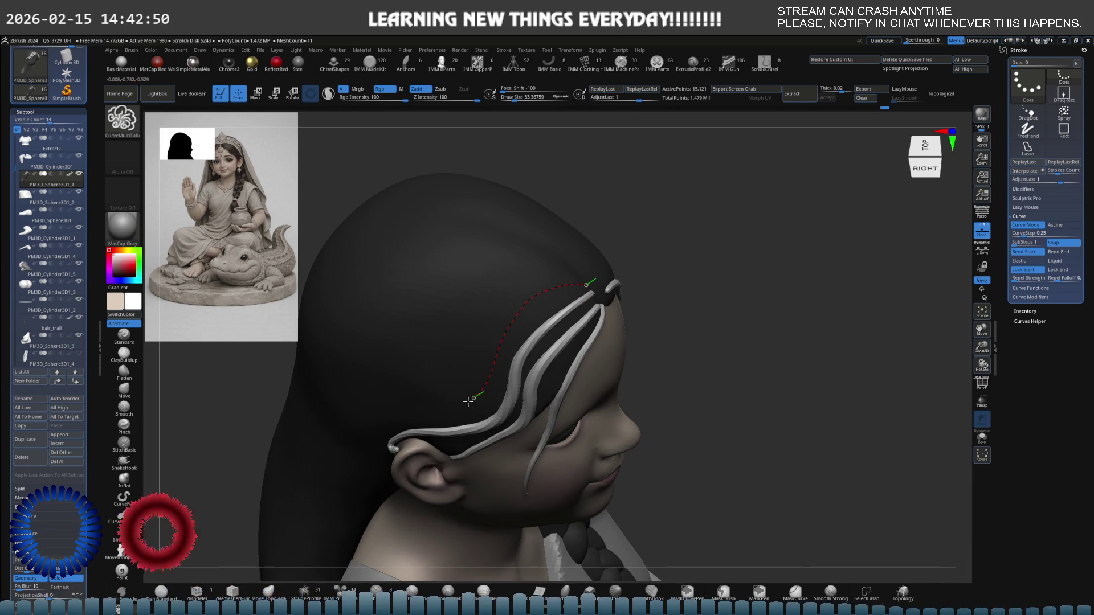
- Draw a strand curve down toward the ear and lay a hair tube along it by the temple
{"action": "left_click_drag", "start_coordinate": [473, 399], "coordinate": [400, 426]}
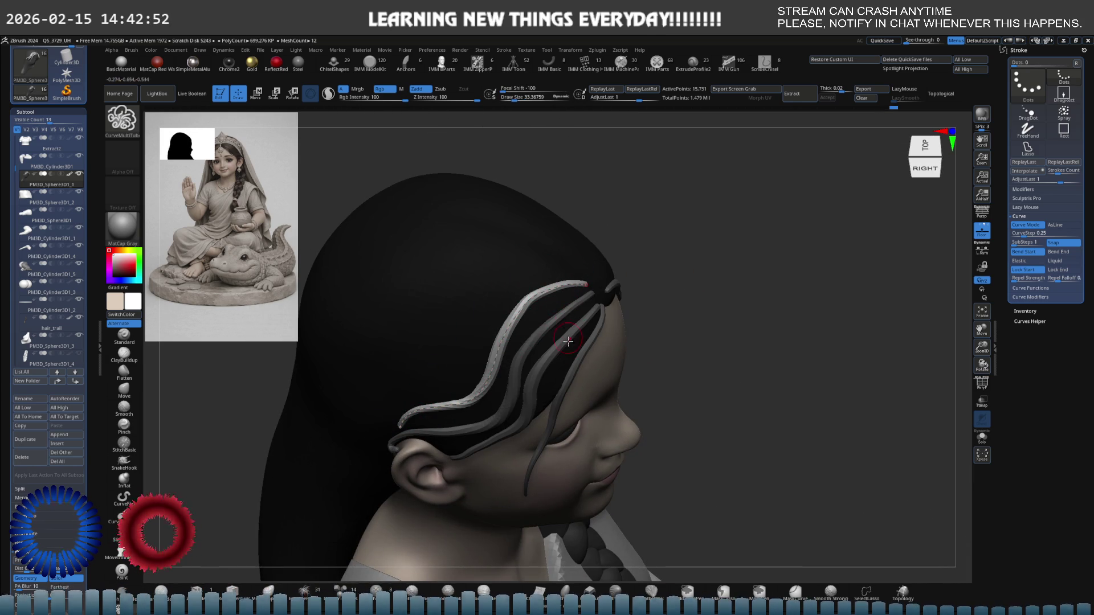
{"action": "mouse_move", "coordinate": [608, 325]}
{"action": "right_mouse_down"}
{"action": "mouse_move", "coordinate": [581, 365]}
{"action": "mouse_move", "coordinate": [619, 272]}
{"action": "right_mouse_up"}
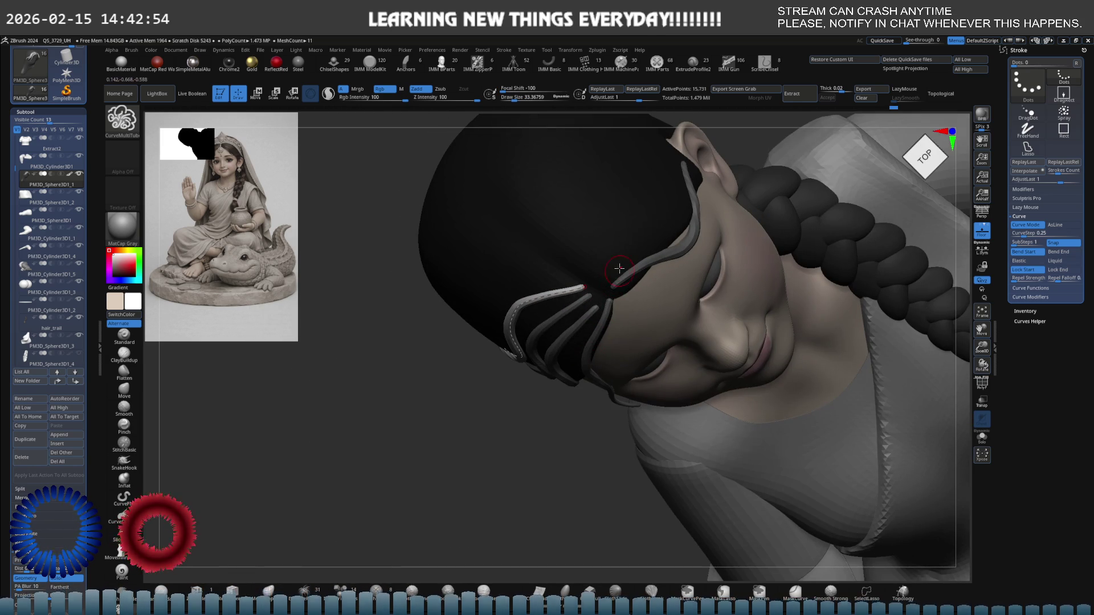
{"action": "right_click_drag", "start_coordinate": [627, 217], "coordinate": [593, 286]}
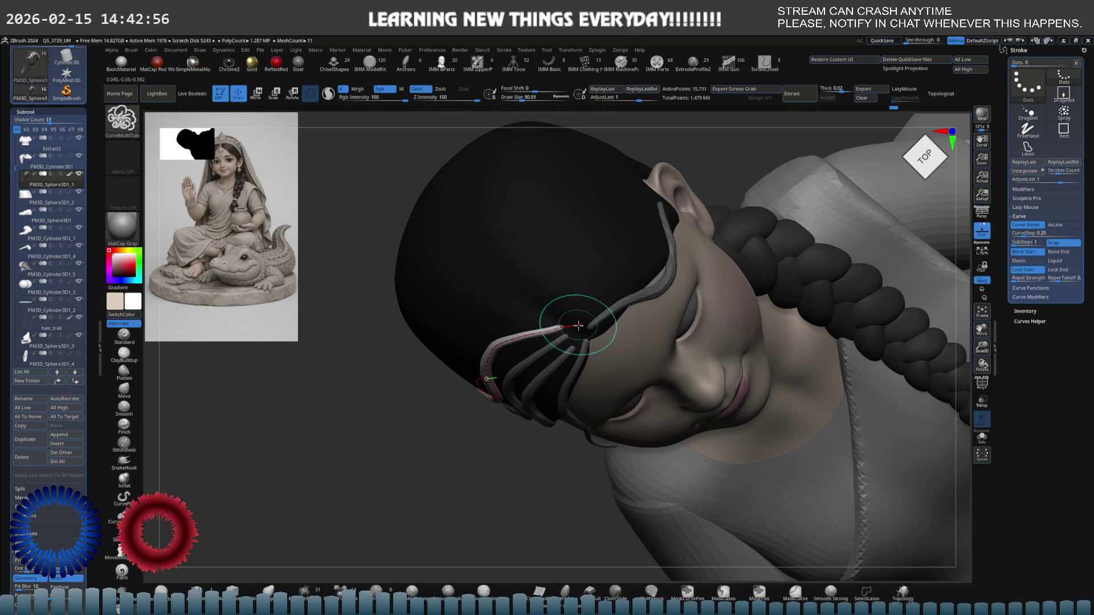
{"action": "left_click_drag", "start_coordinate": [697, 226], "coordinate": [708, 232]}
{"action": "mouse_move", "coordinate": [708, 232]}
{"action": "right_mouse_down"}
{"action": "mouse_move", "coordinate": [671, 215]}
{"action": "mouse_move", "coordinate": [706, 242]}
{"action": "mouse_move", "coordinate": [673, 265]}
{"action": "mouse_move", "coordinate": [652, 351]}
{"action": "mouse_move", "coordinate": [558, 228]}
{"action": "right_mouse_up"}
- Draw and commit a strand over the top of the head, then open the Transform, Texture and Stroke menus
{"action": "left_click_drag", "start_coordinate": [554, 277], "coordinate": [524, 194]}
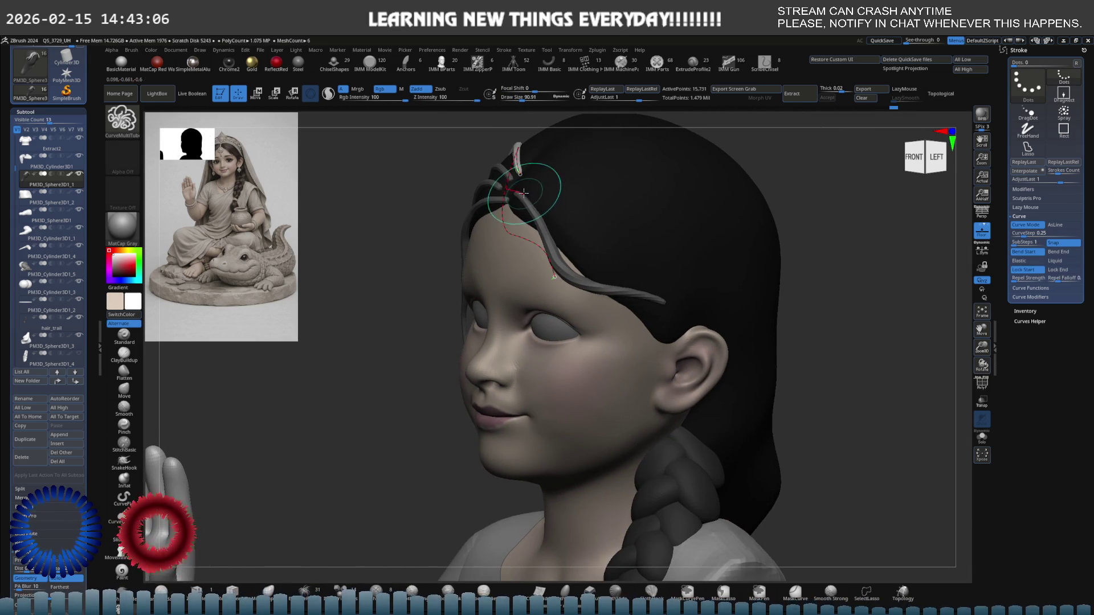
{"action": "left_click", "coordinate": [556, 187]}
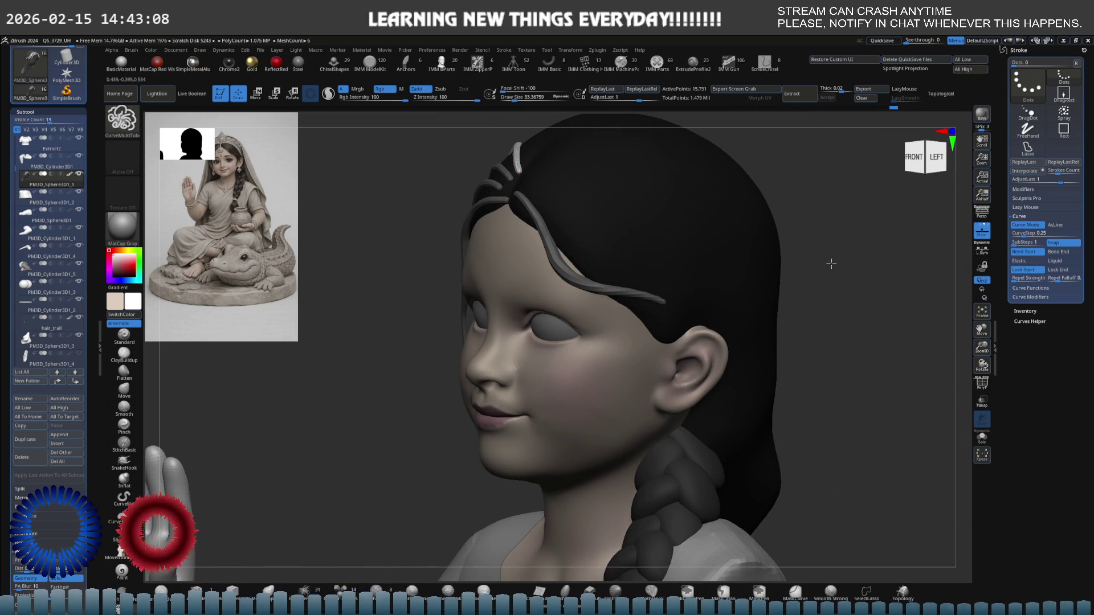
{"action": "left_click", "coordinate": [565, 51]}
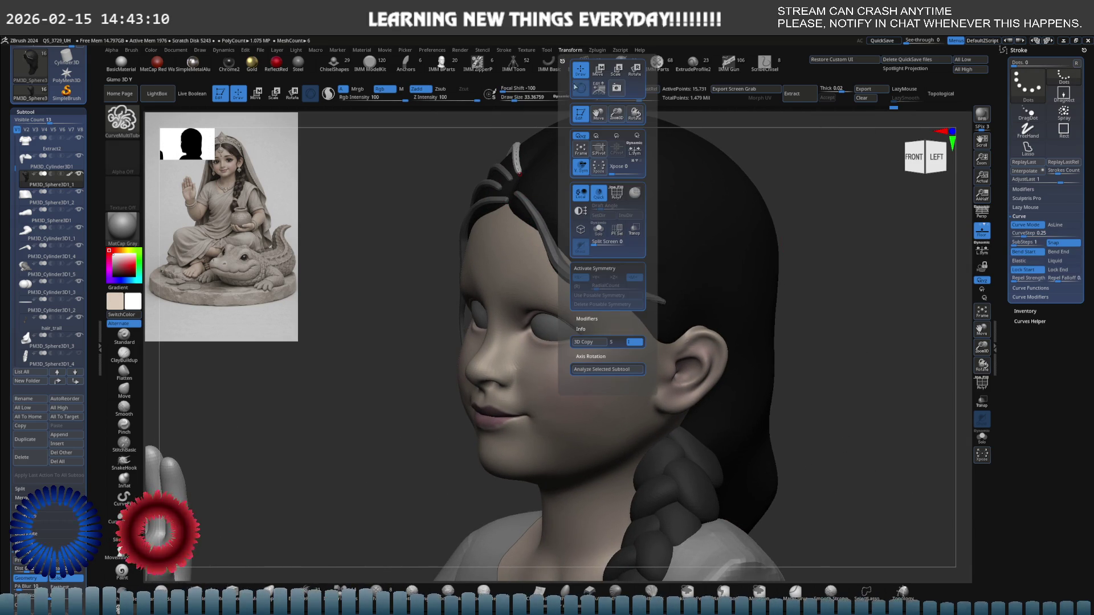
{"action": "left_click", "coordinate": [527, 50]}
{"action": "left_click", "coordinate": [504, 50]}
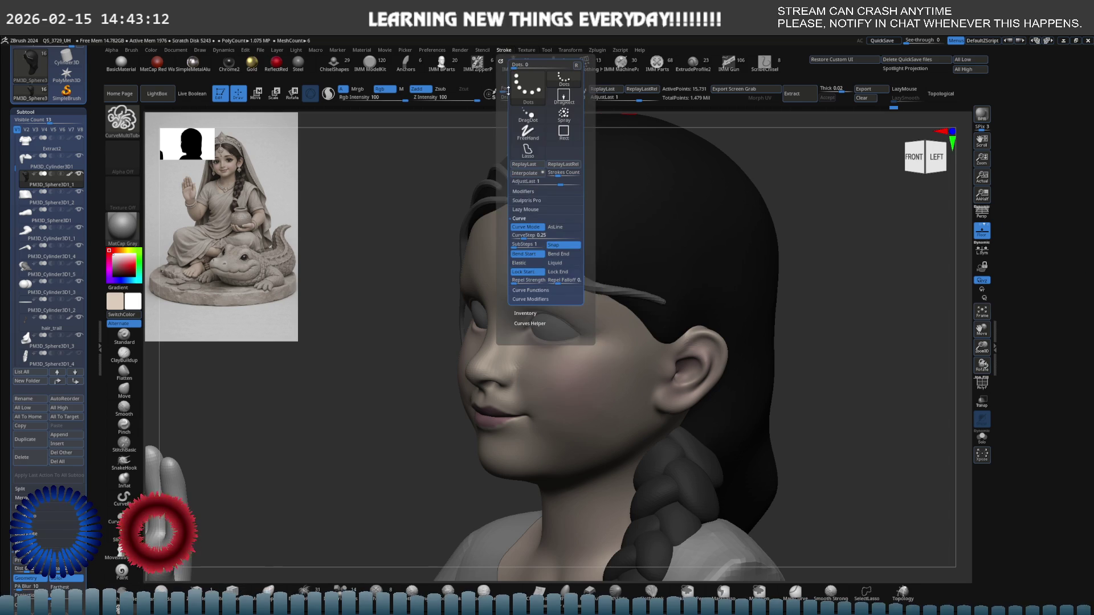